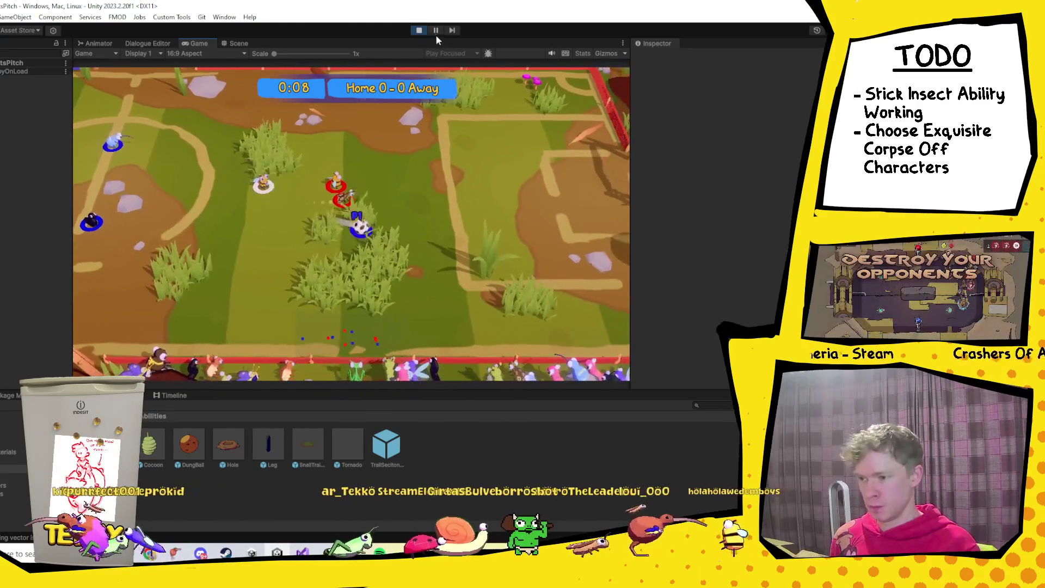
Step: Pause the running match, inspect the Ball and Ball(Clone) settings, then switch to Visual Studio
left_click(436, 30)
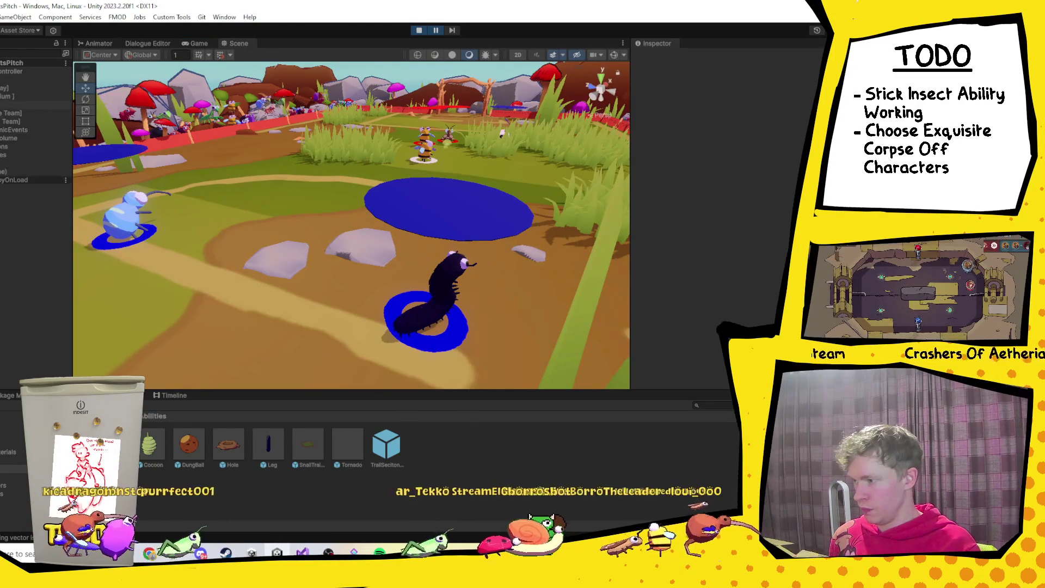
left_click(33, 105)
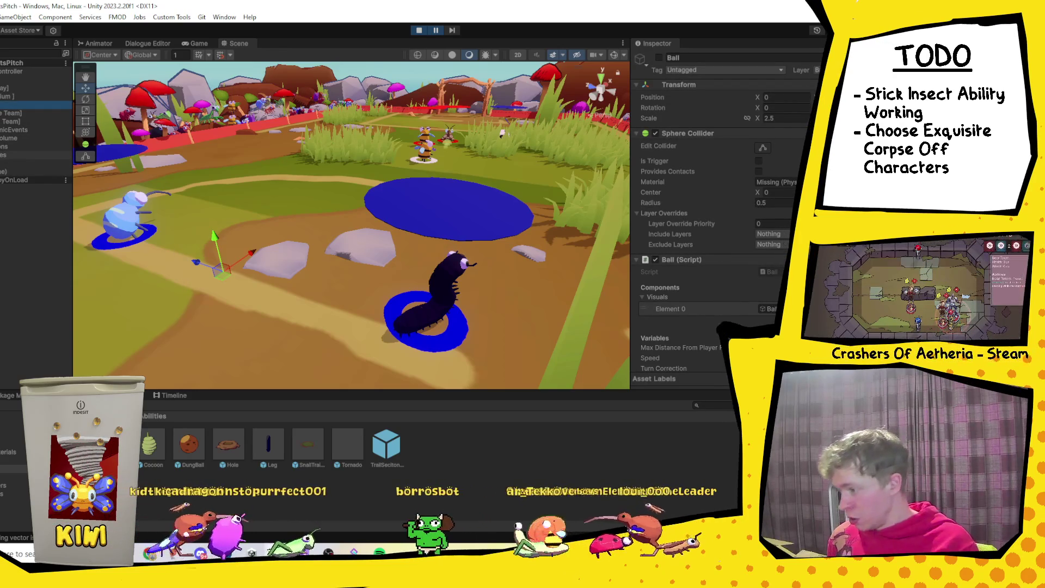
left_click(33, 172)
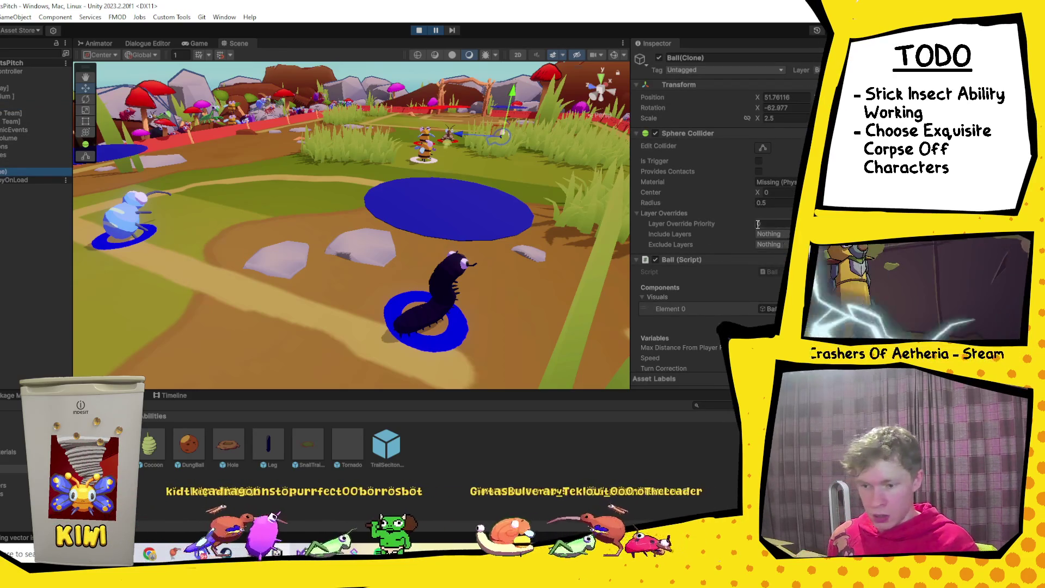
scroll(757, 226, "down", 3)
scroll(757, 226, "down", 2)
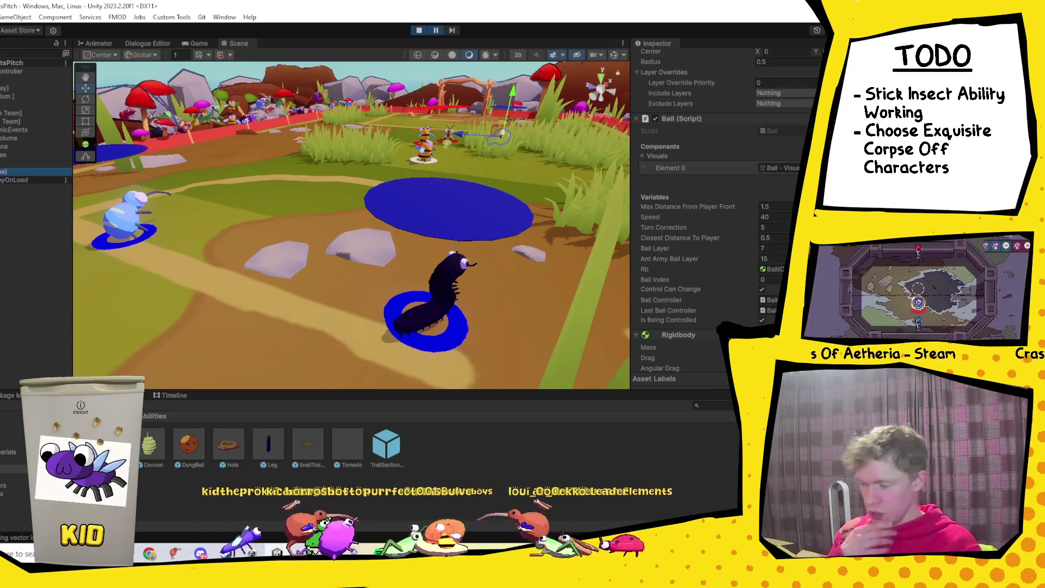
key("alt+Tab")
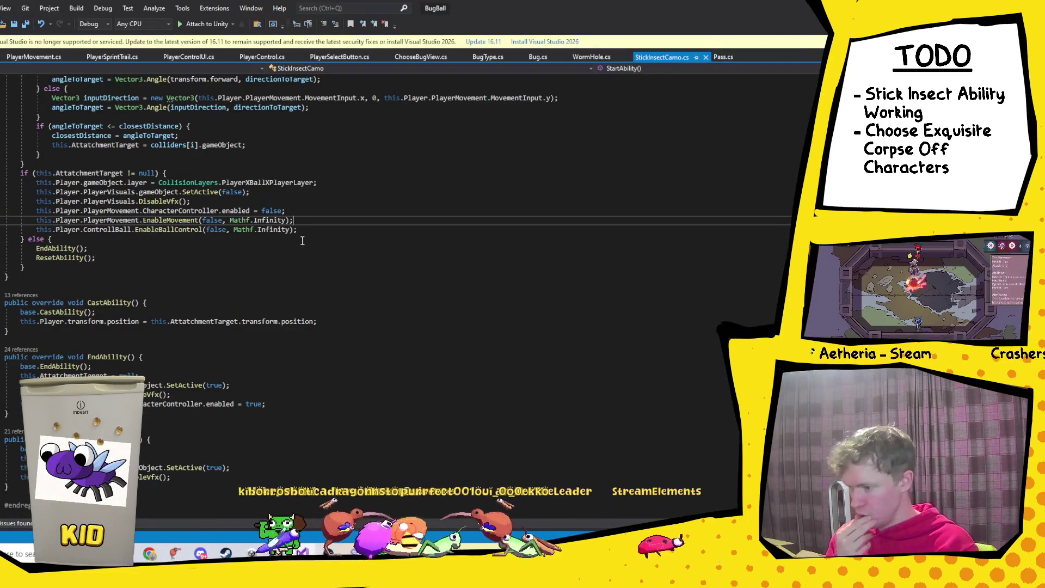
left_click(156, 229)
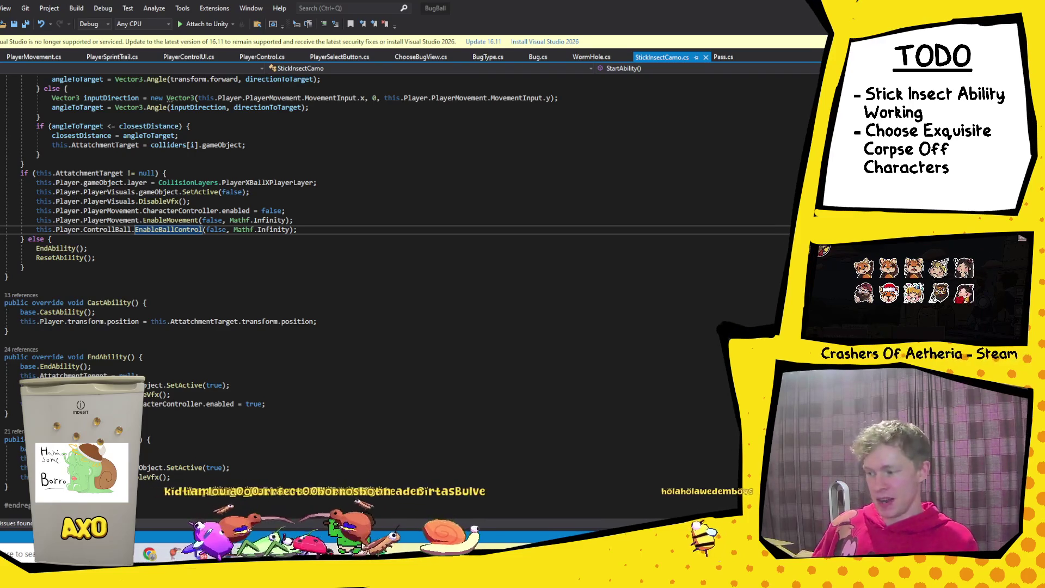
Step: Jump from the ControllBall field to the ControllBall class definition
left_click(111, 229, "ctrl")
left_click(72, 283, "ctrl")
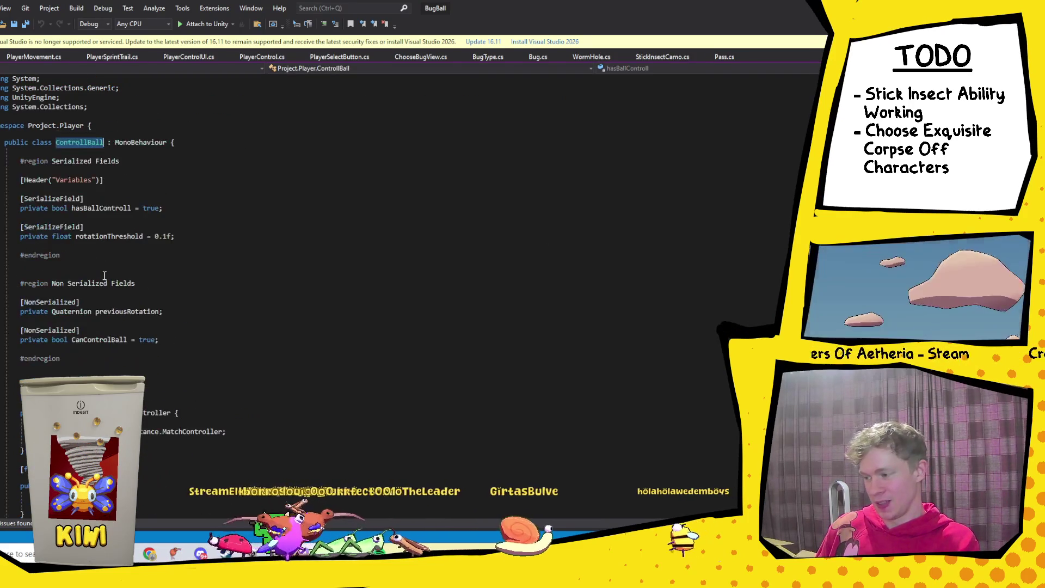
scroll(104, 277, "down", 5)
scroll(209, 233, "up", 5)
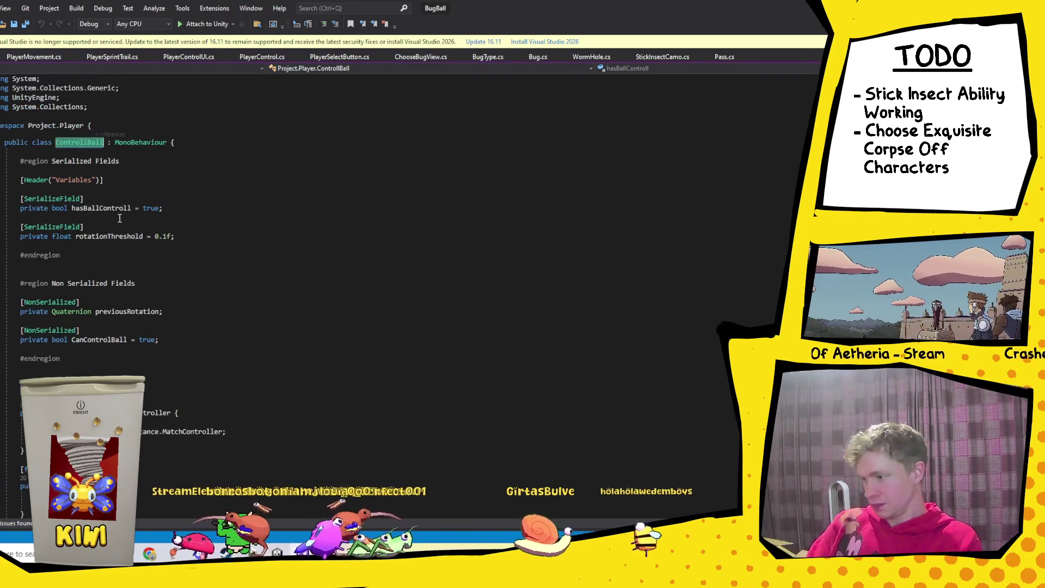
Step: Join hasBallControll, rotationThreshold and previousRotation onto their attribute lines, removing blank lines
left_click(84, 199)
key("Delete")
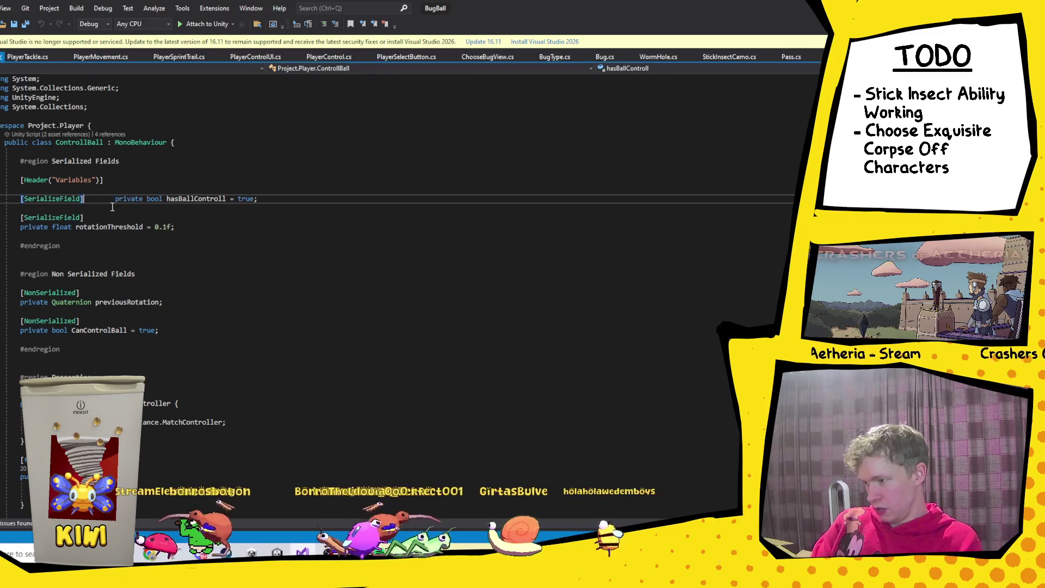
key("Down")
key("Delete")
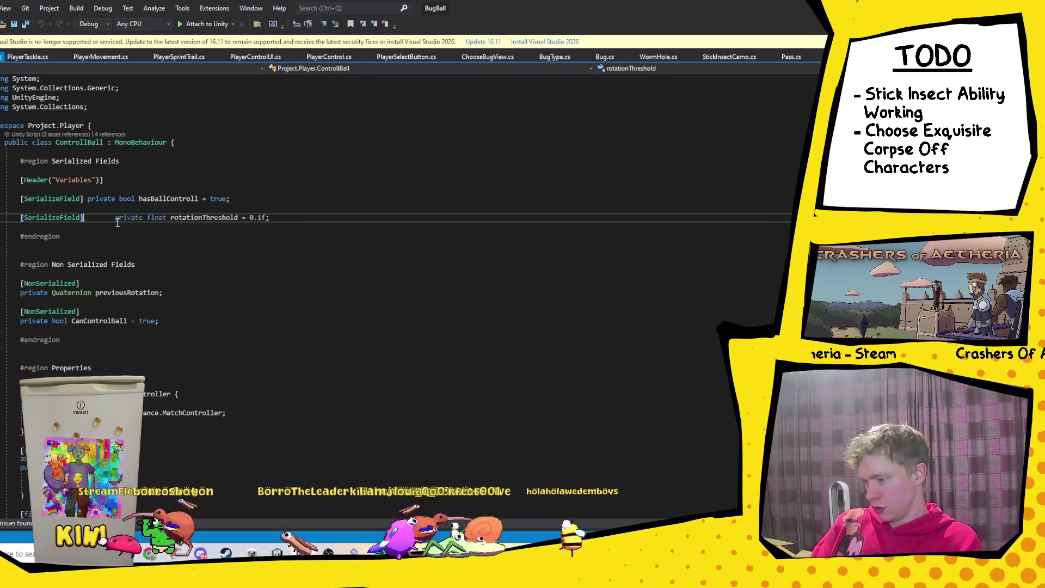
left_click(240, 203)
key("Delete")
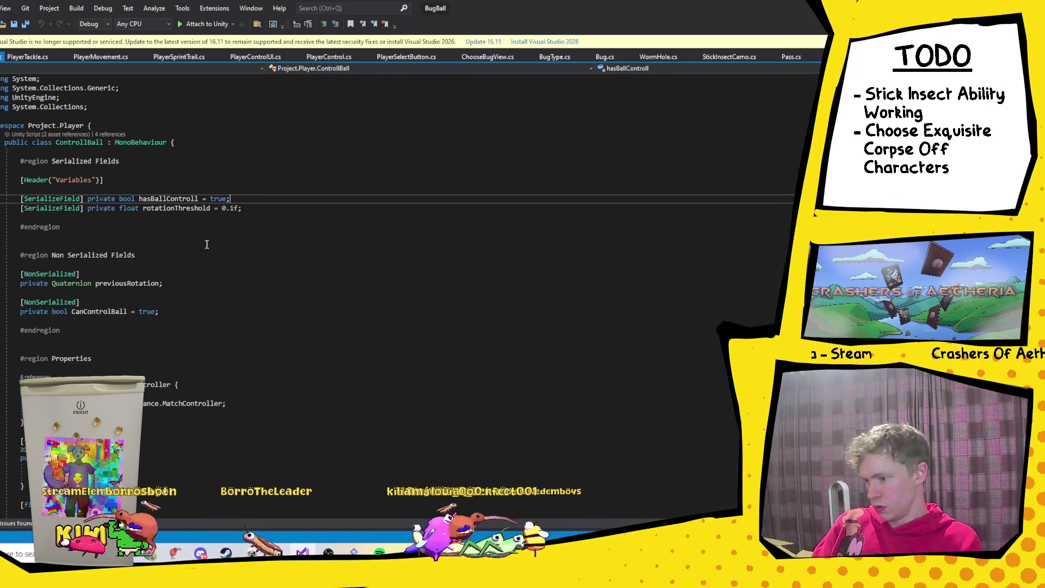
left_click(145, 273)
key("Delete")
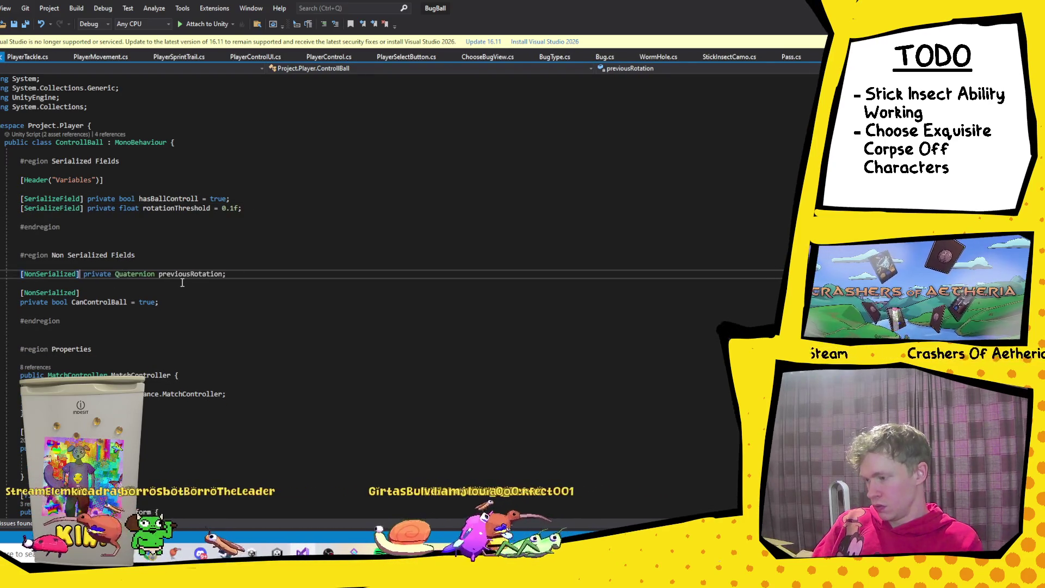
key("ctrl+Delete")
Step: Rewrite MatchController as a one-line '=>' expression-bodied getter
scroll(109, 281, "down", 4)
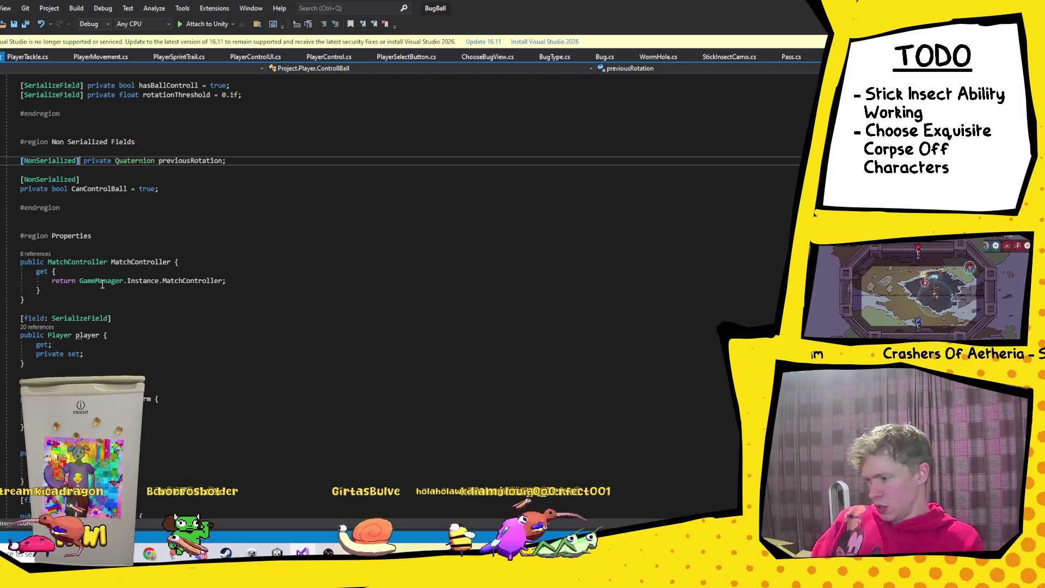
left_click_drag(76, 280, 54, 276)
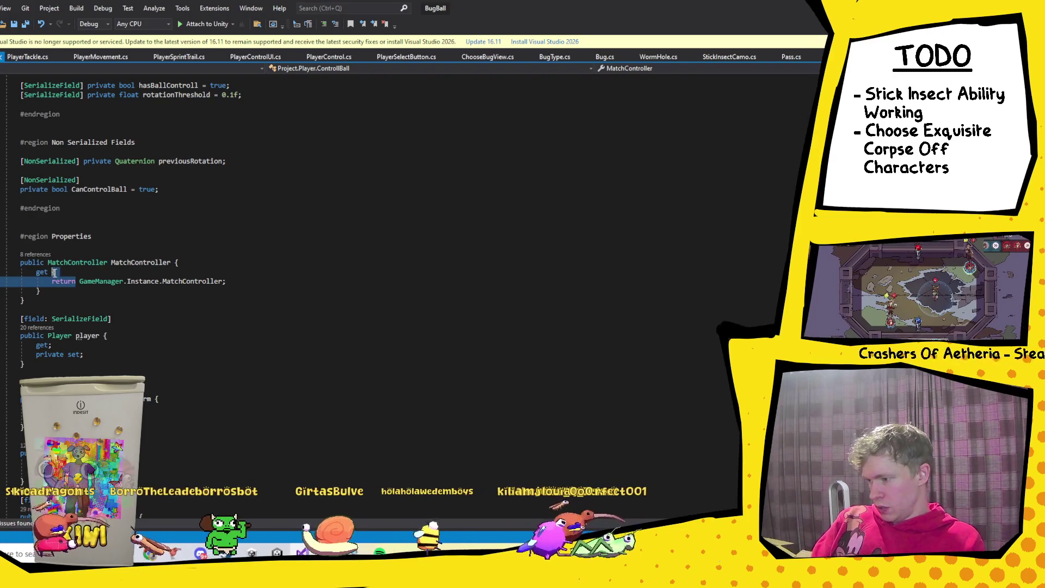
type("=>")
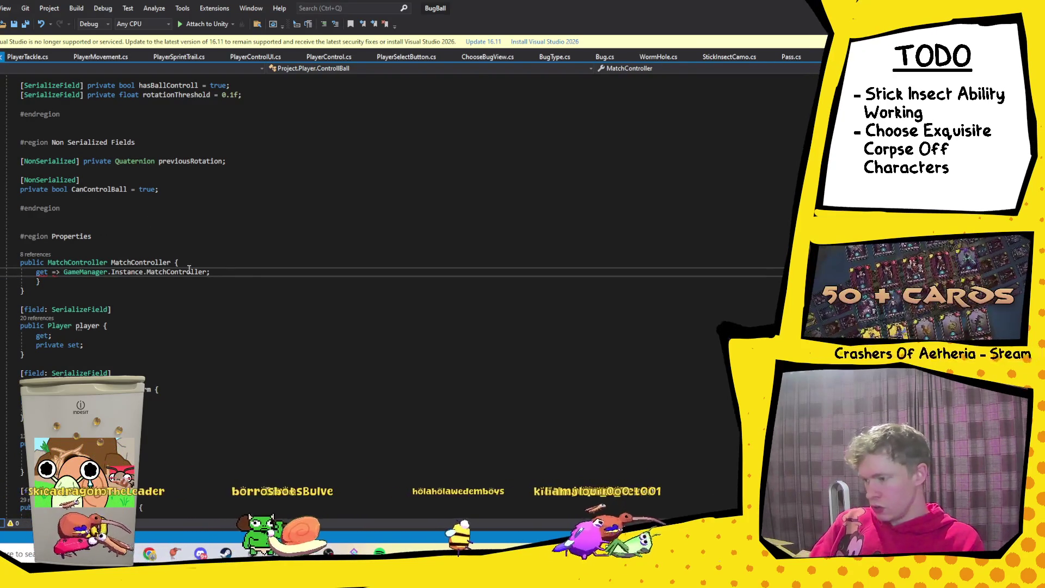
left_click(191, 264)
key("Delete")
key("ctrl+Delete")
left_click(371, 263)
key("Delete")
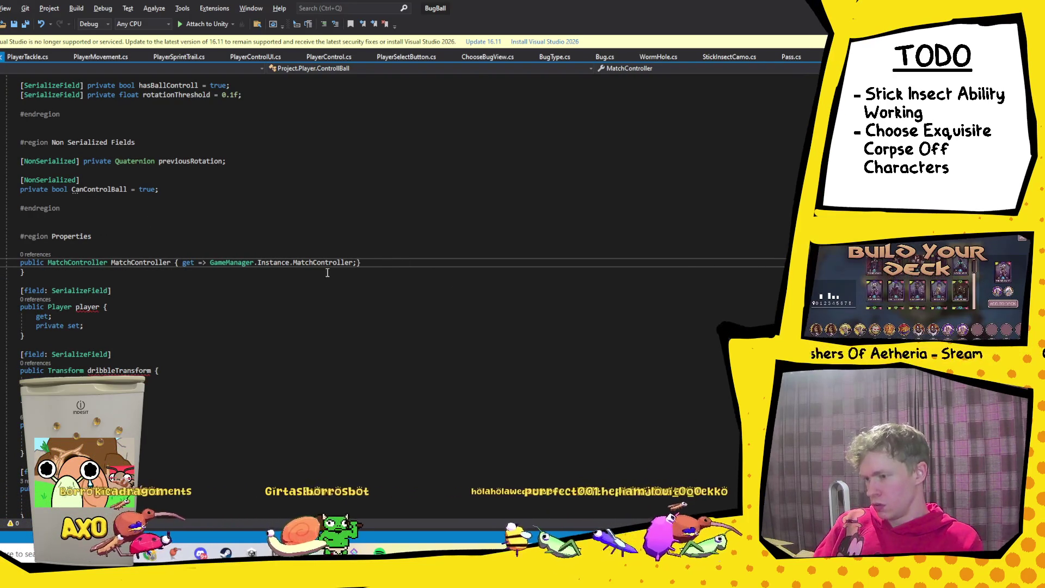
left_click(372, 262)
key("Delete")
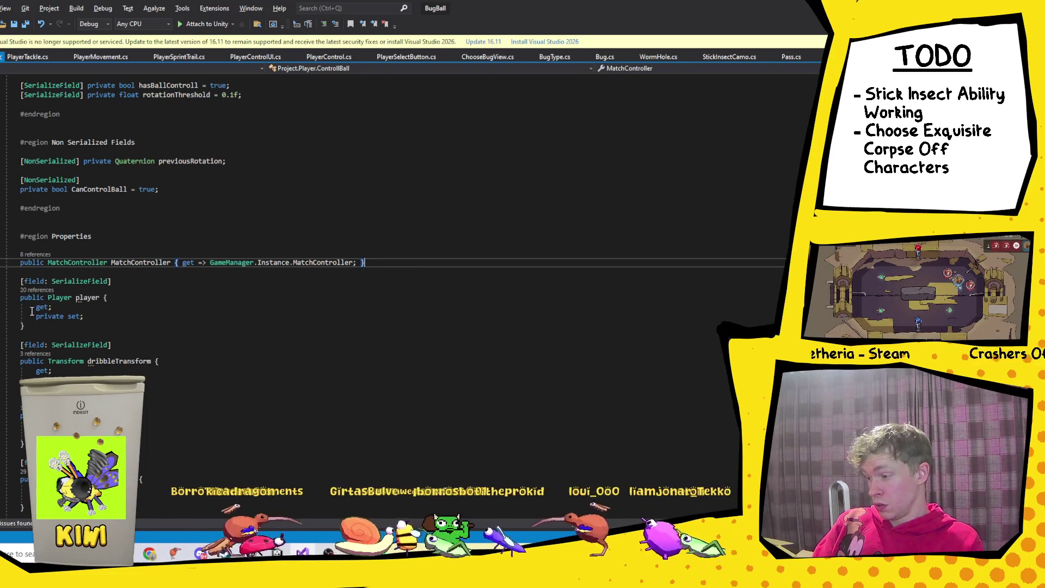
Step: Make player a one-line serialized auto-property with a public get and set
scroll(49, 308, "up", 4)
scroll(80, 315, "down", 4)
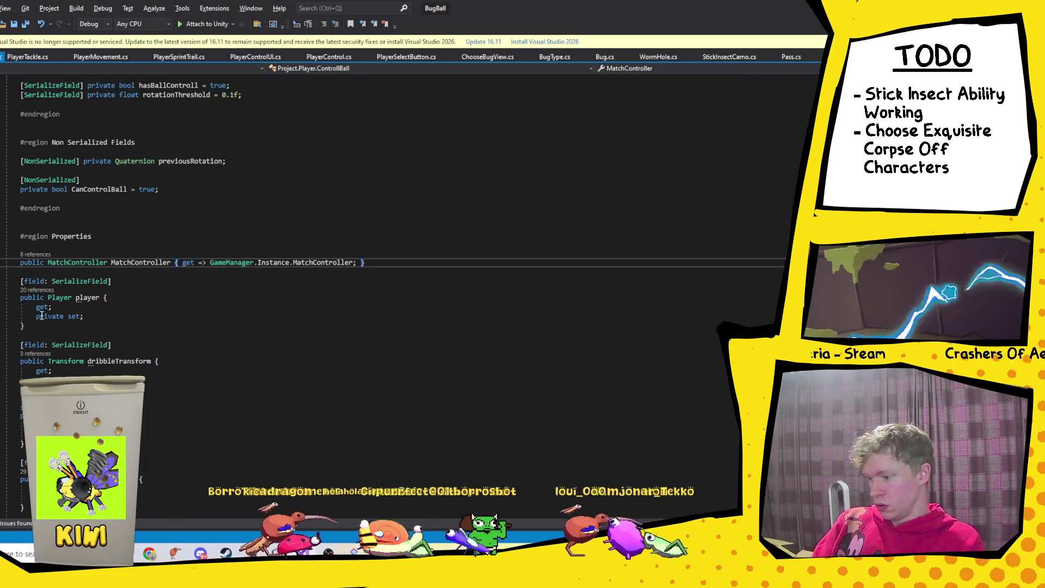
left_click_drag(64, 316, 37, 317)
key("BackSpace")
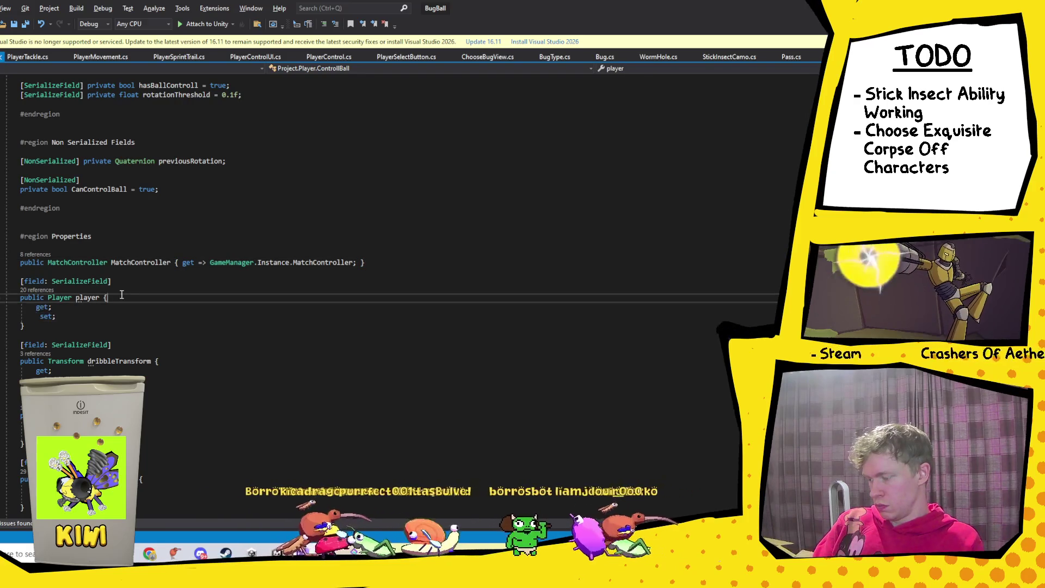
left_click(142, 297)
key("Delete")
key("Delete")
key("Delete")
key("Delete")
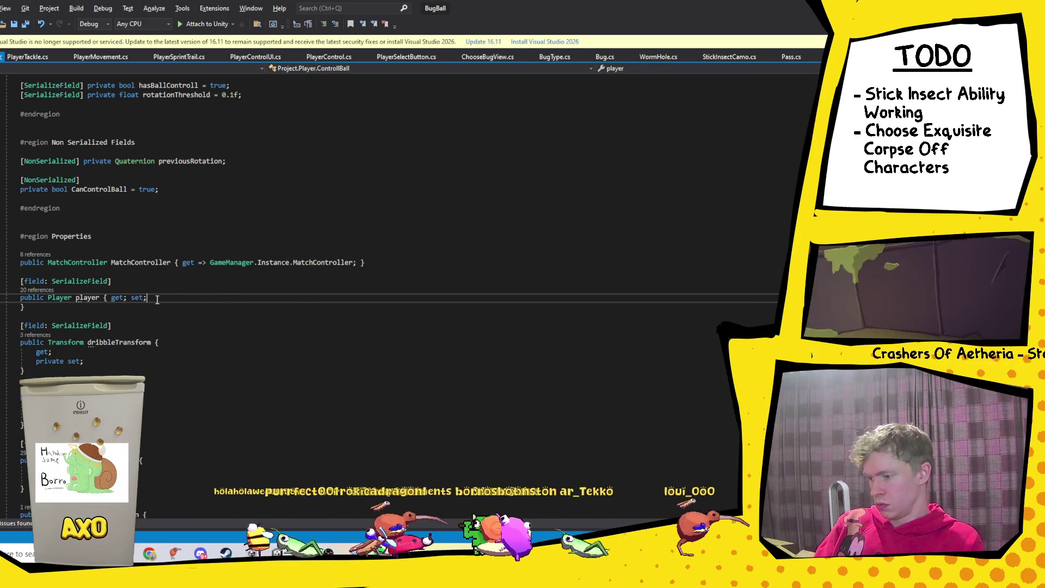
key("Delete")
left_click(119, 284)
key("Delete")
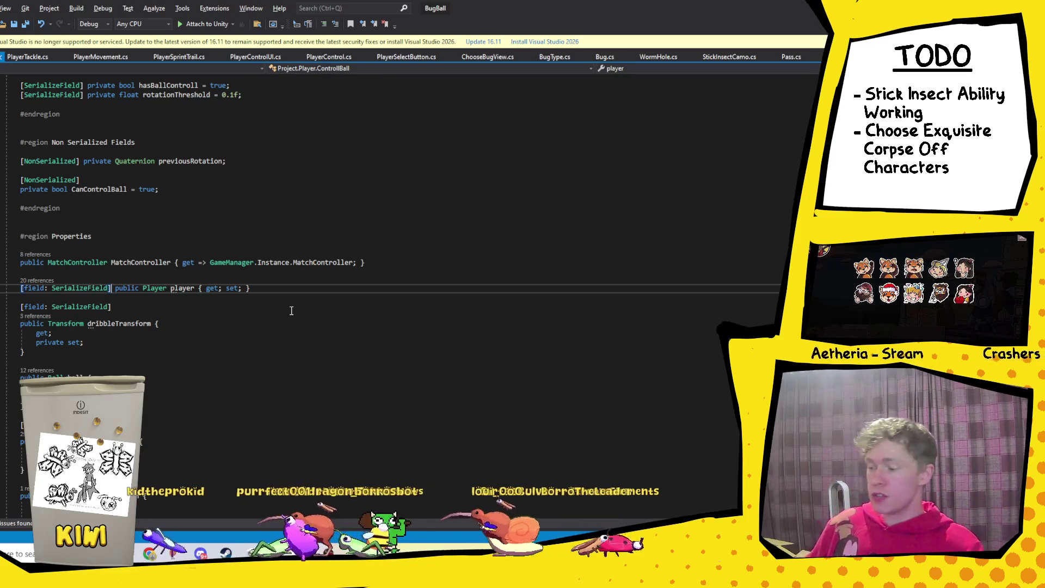
Step: Collapse dribbleTransform onto its attribute line as a one-line { get; set; } property
left_click(190, 308)
key("Delete")
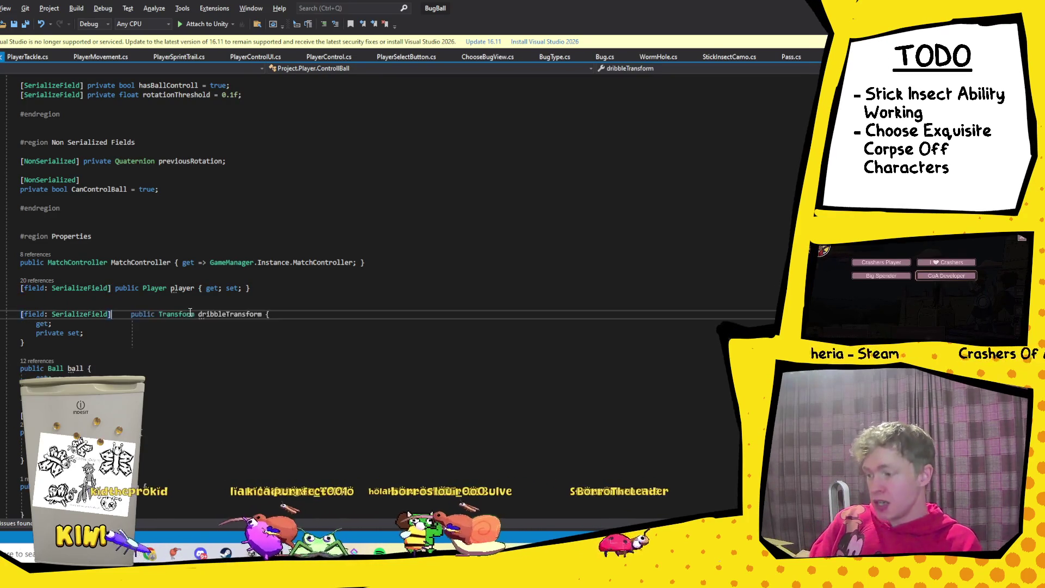
left_click(252, 314)
key("Delete")
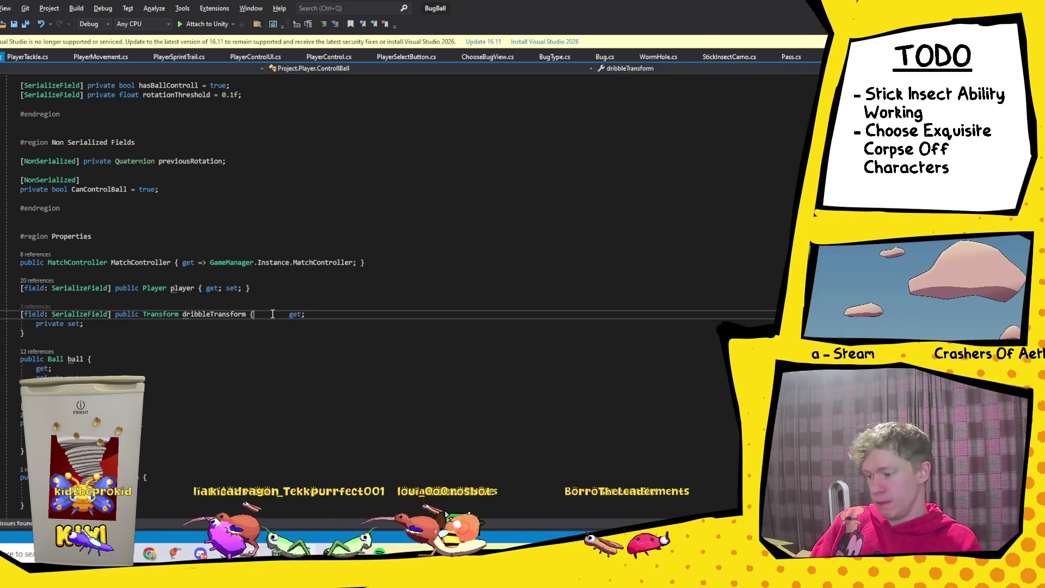
left_click(300, 316)
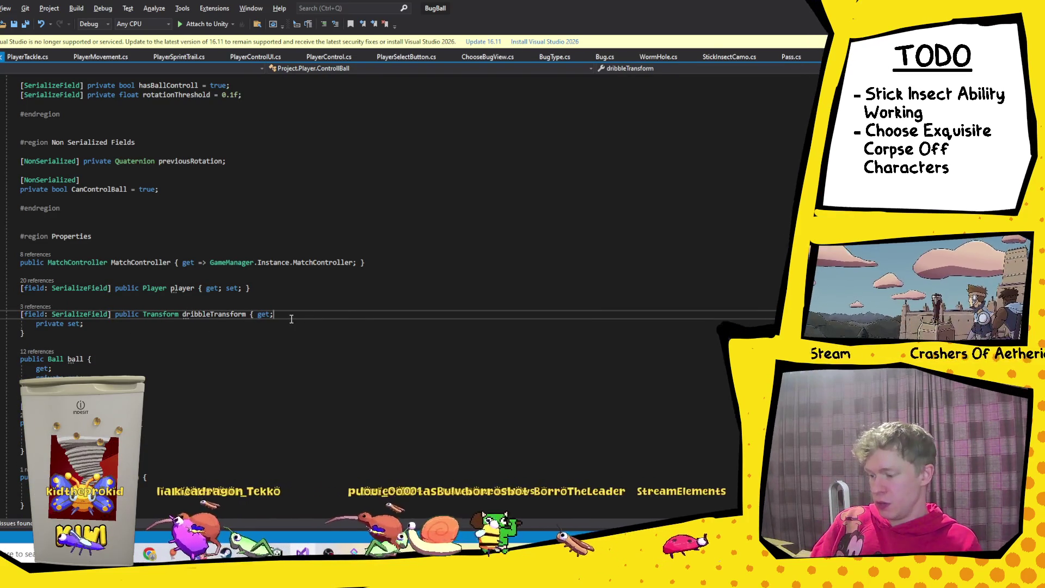
key("Delete")
key("Delete")
key("Delete")
key("Delete")
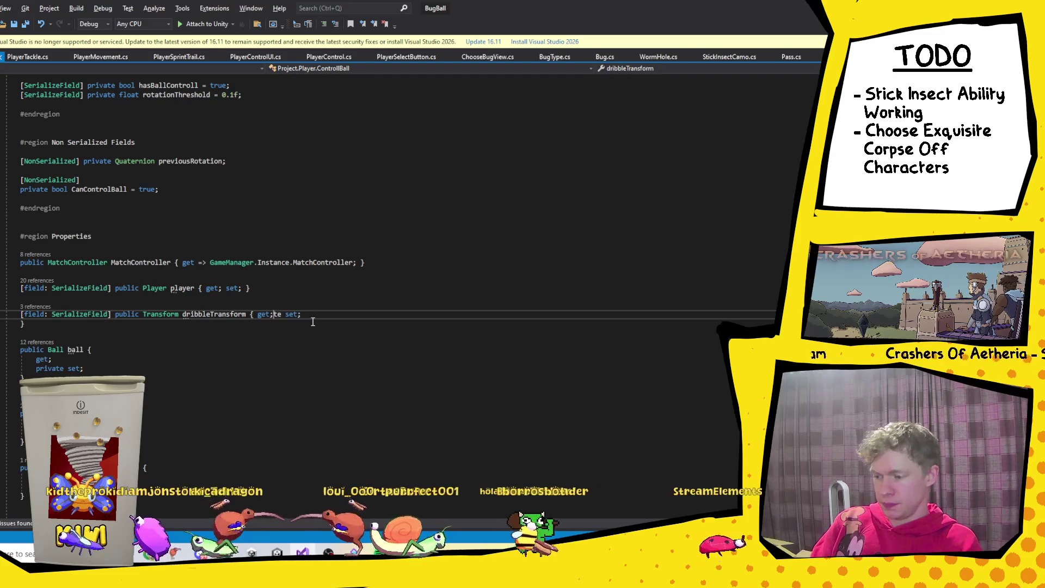
key("Delete")
key("End")
key("Delete")
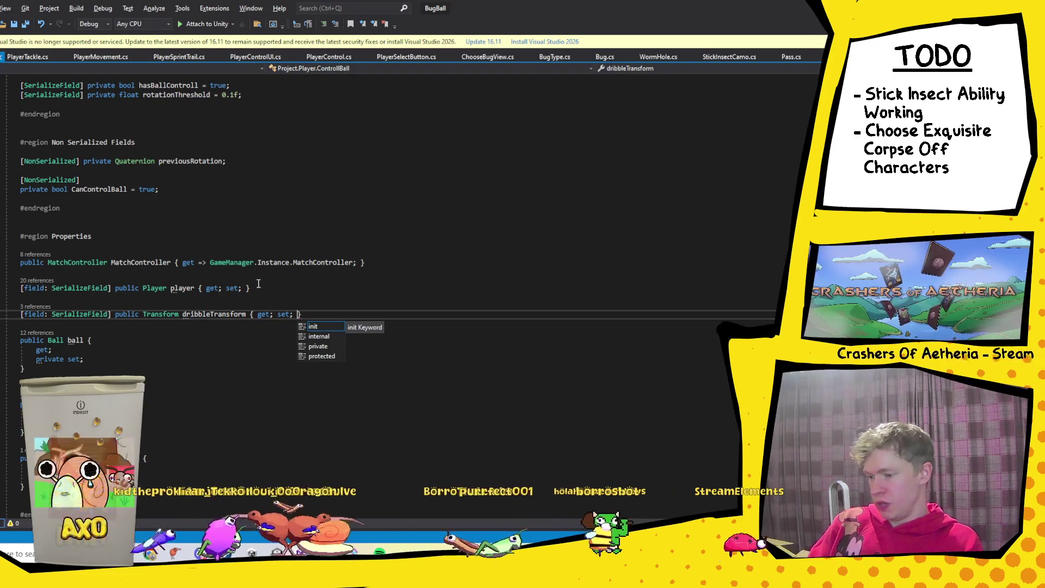
Step: Remove the blank lines above and below the player property
left_click(373, 263)
key("Delete")
key("Down")
key("Delete")
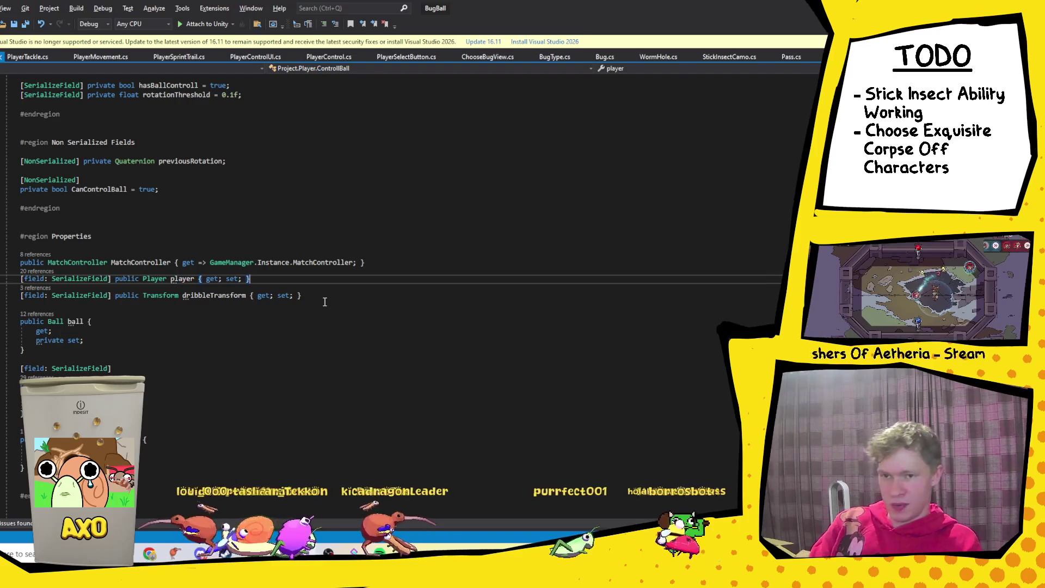
Step: Make the ball property a one-line public { get; set; } with no blank line before it
double_click(50, 340)
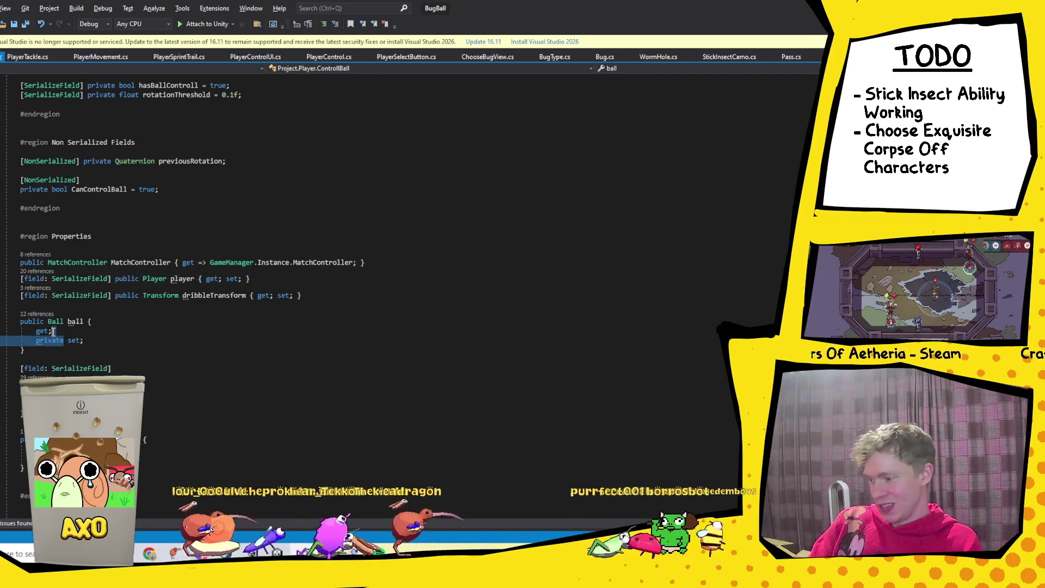
key("BackSpace")
key("BackSpace")
key("BackSpace")
key("BackSpace")
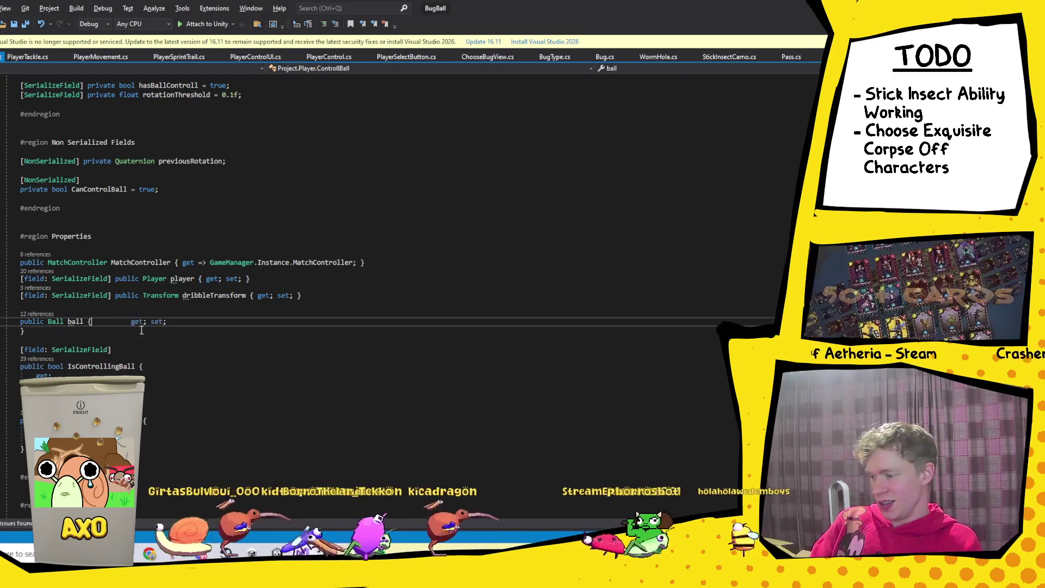
key("Delete")
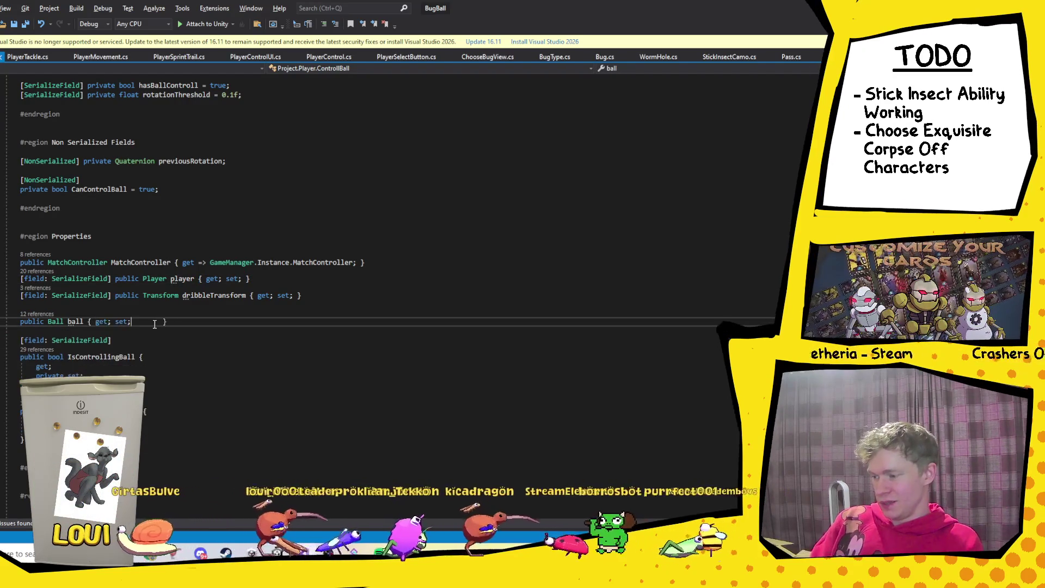
left_click(305, 308)
key("BackSpace")
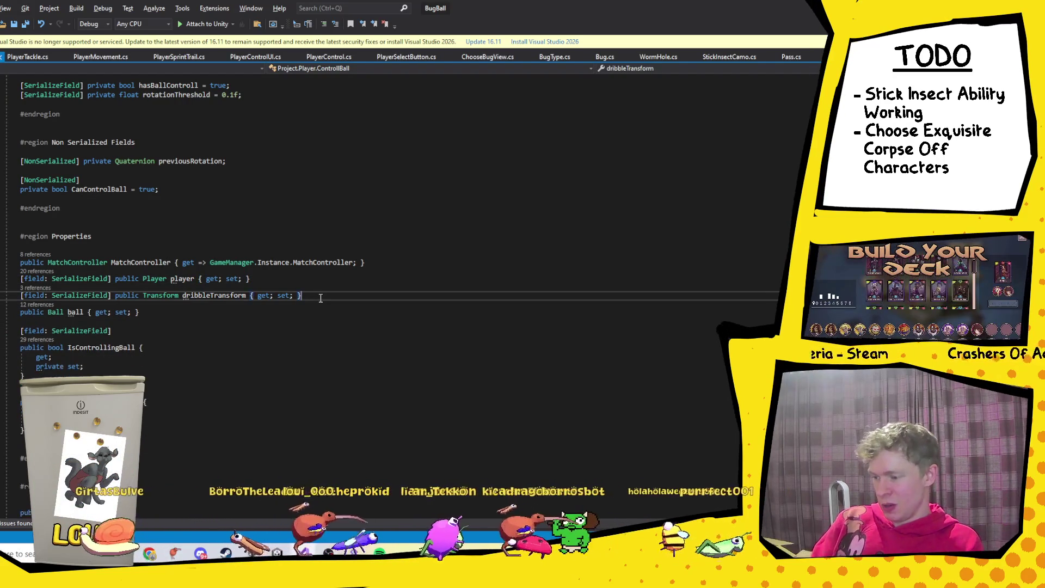
Step: Turn IsControllingBall into a one-line SerializeField { get; set; } property
left_click_drag(51, 357, 64, 366)
key("Delete")
key("BackSpace")
key("End")
key("Delete")
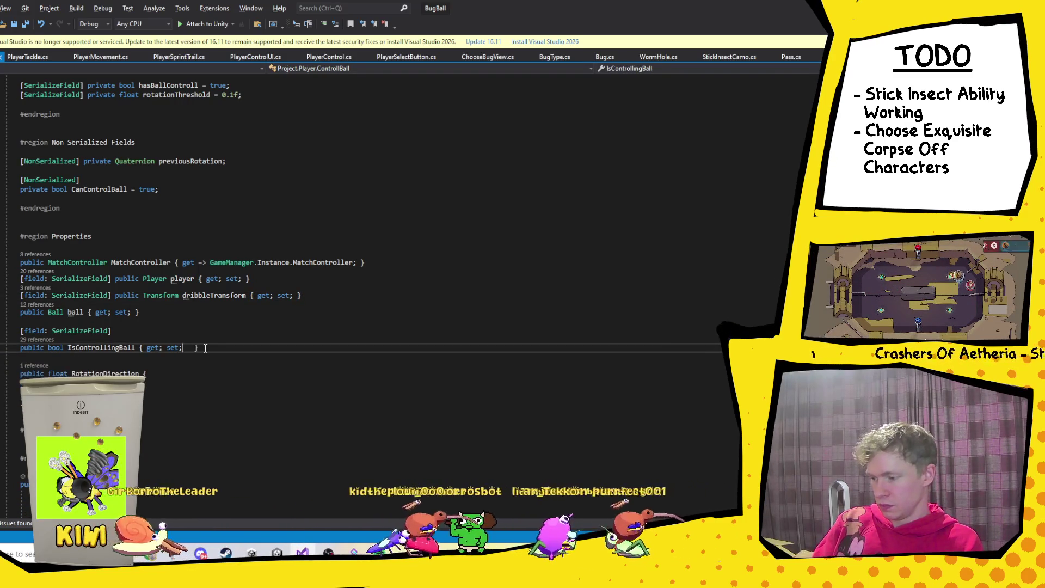
left_click(168, 334)
key("Delete")
left_click(184, 313)
key("Delete")
Step: Turn RotationDirection into a one-line { get; set; } property and drop the blank line above it
left_click(198, 354)
key("Delete")
key("Delete")
key("Delete")
key("Delete")
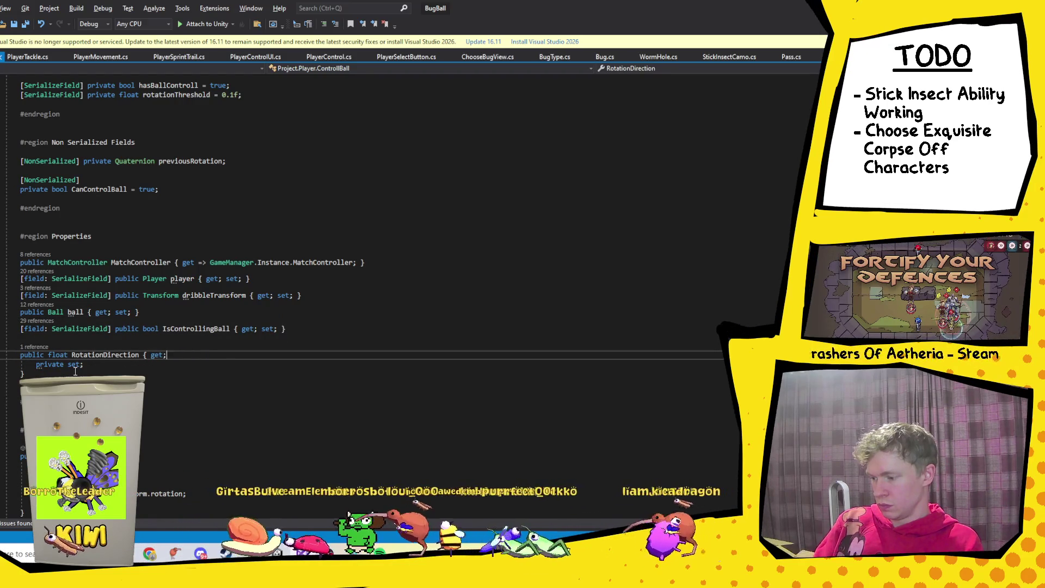
double_click(58, 364)
key("BackSpace")
key("BackSpace")
key("BackSpace")
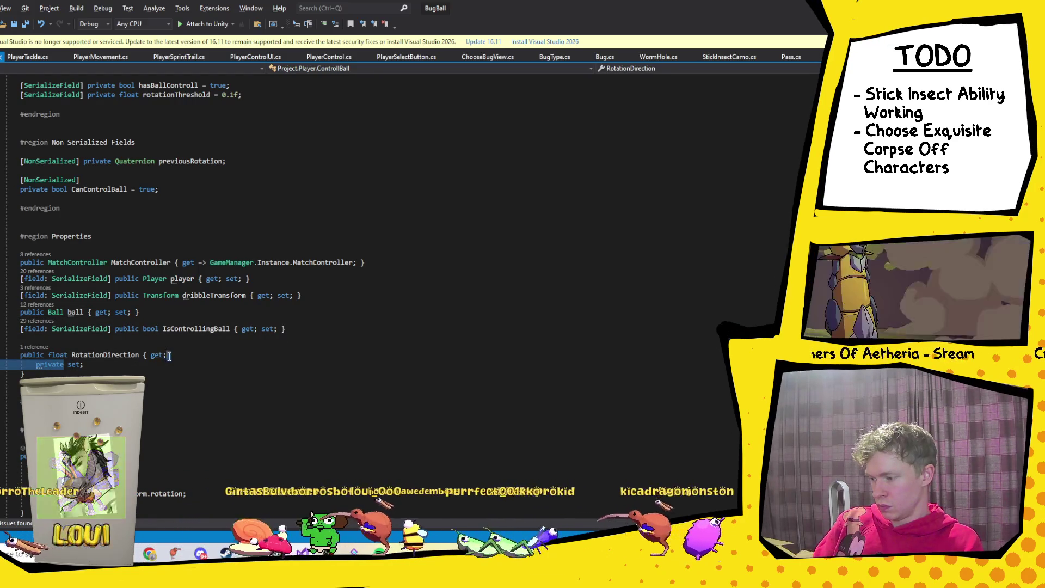
key("End")
key("Delete")
left_click(302, 330)
key("Delete")
key("Down")
key("Down")
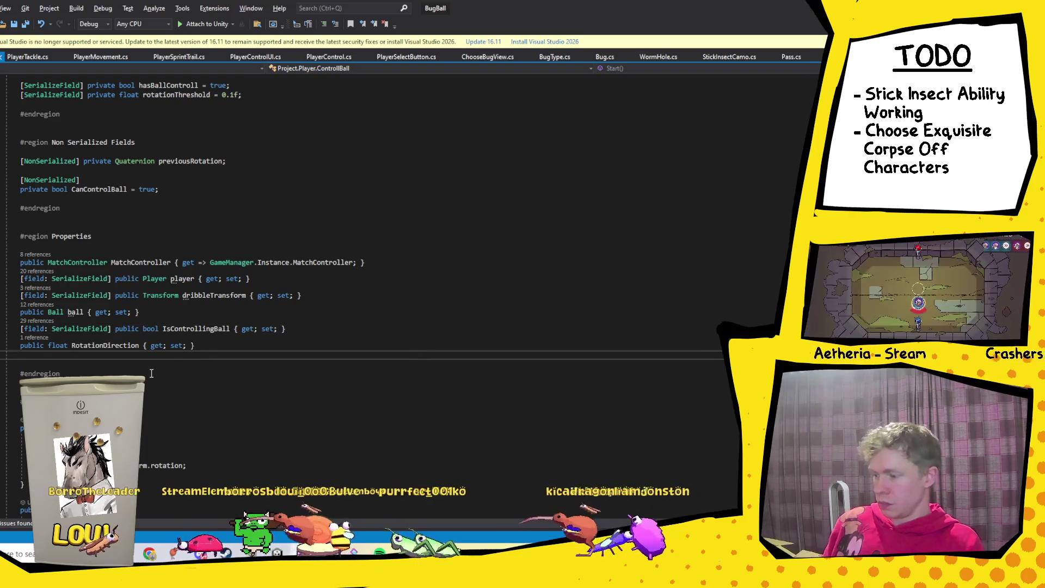
scroll(152, 373, "down", 5)
scroll(222, 330, "down", 5)
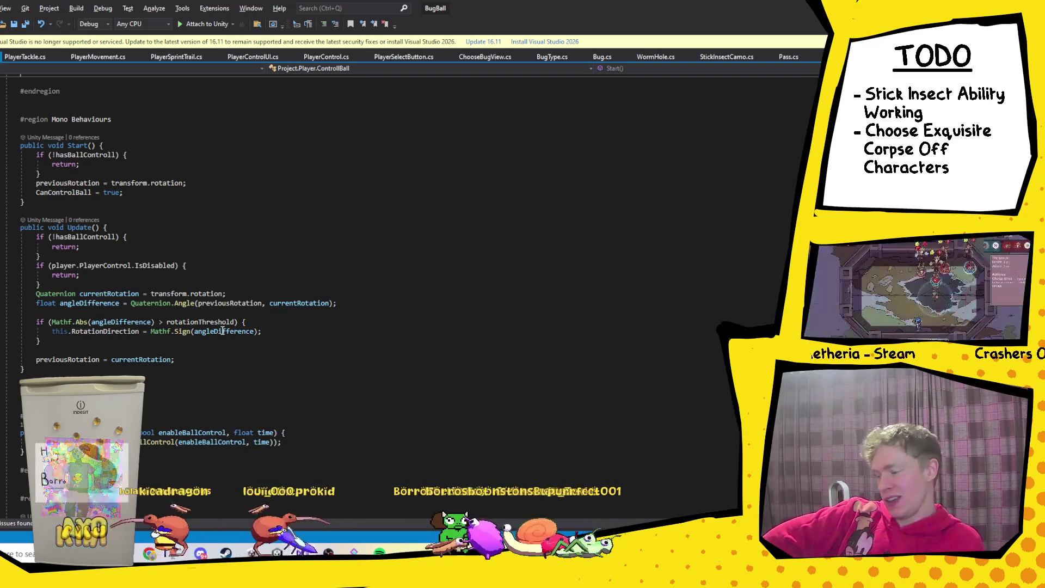
Step: Scroll through ControllBall to review the EnableBallControl method
left_click(100, 432)
scroll(175, 394, "down", 6)
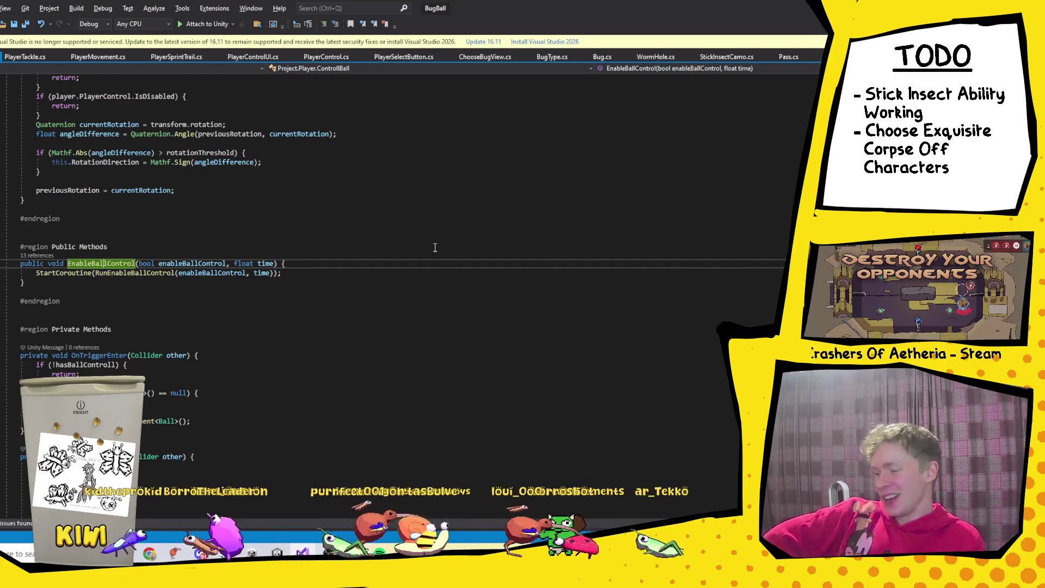
left_click(116, 320)
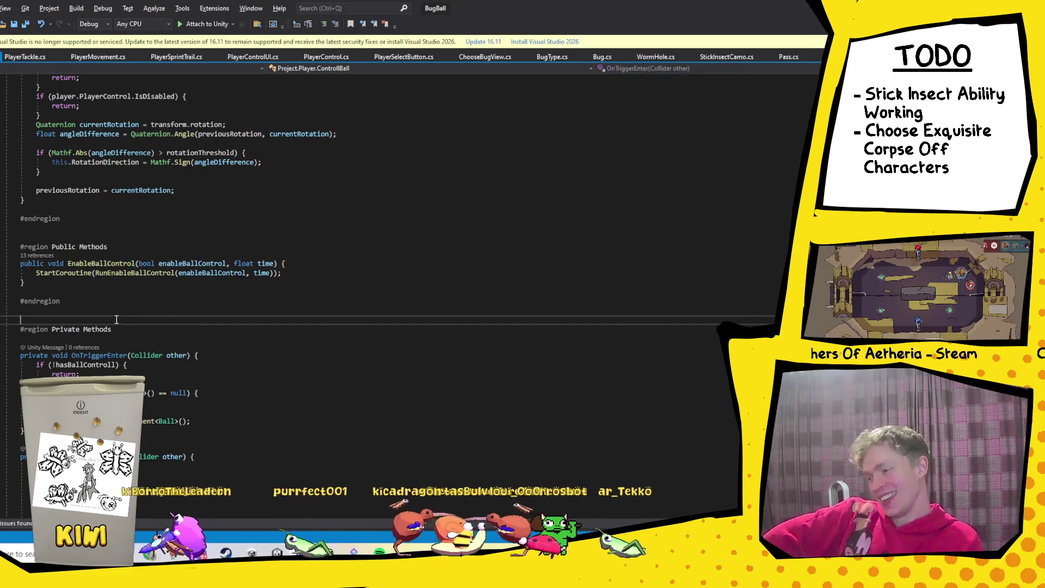
scroll(197, 324, "down", 11)
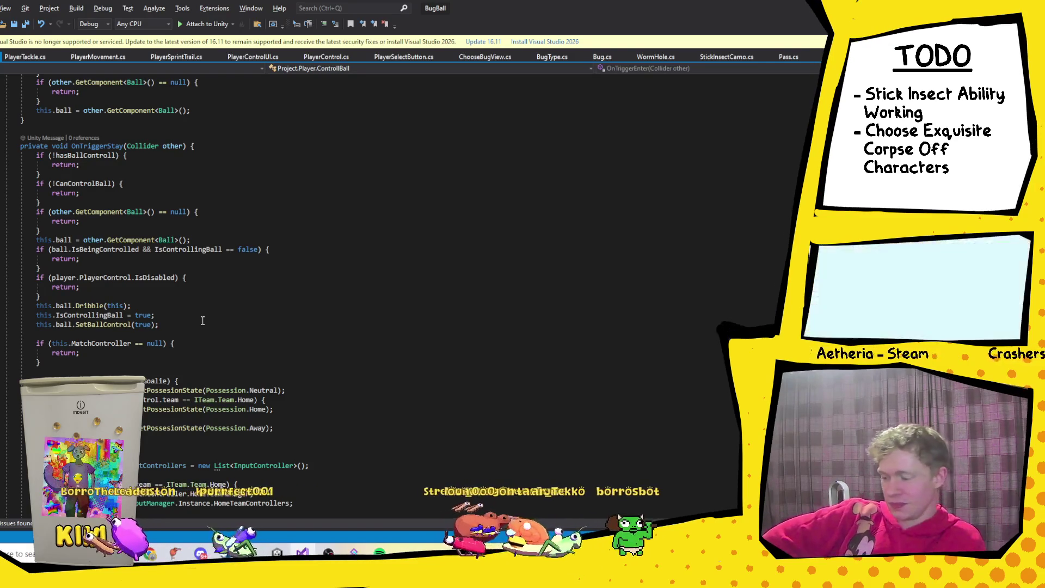
scroll(196, 320, "down", 4)
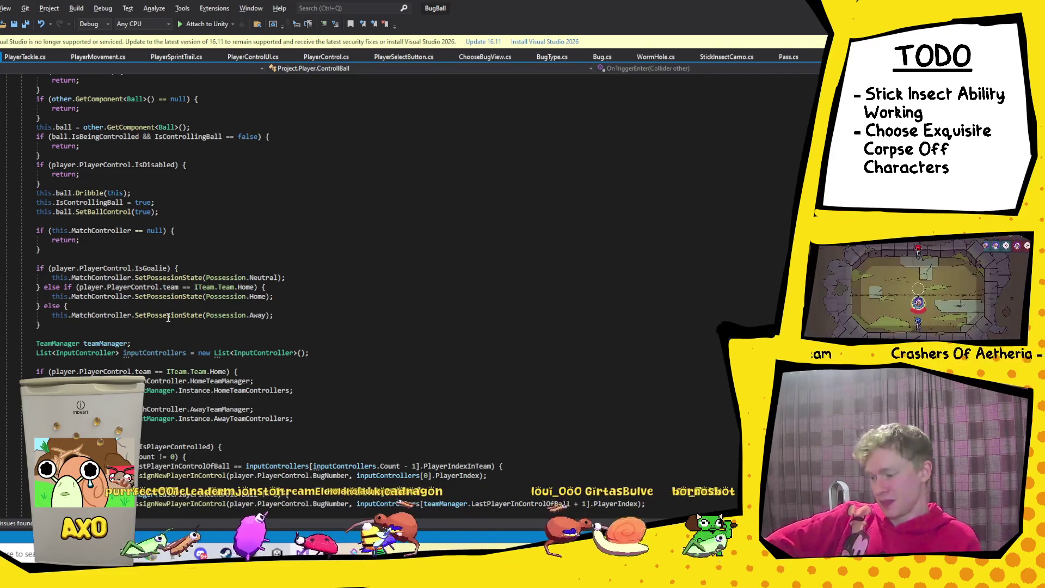
scroll(129, 251, "up", 8)
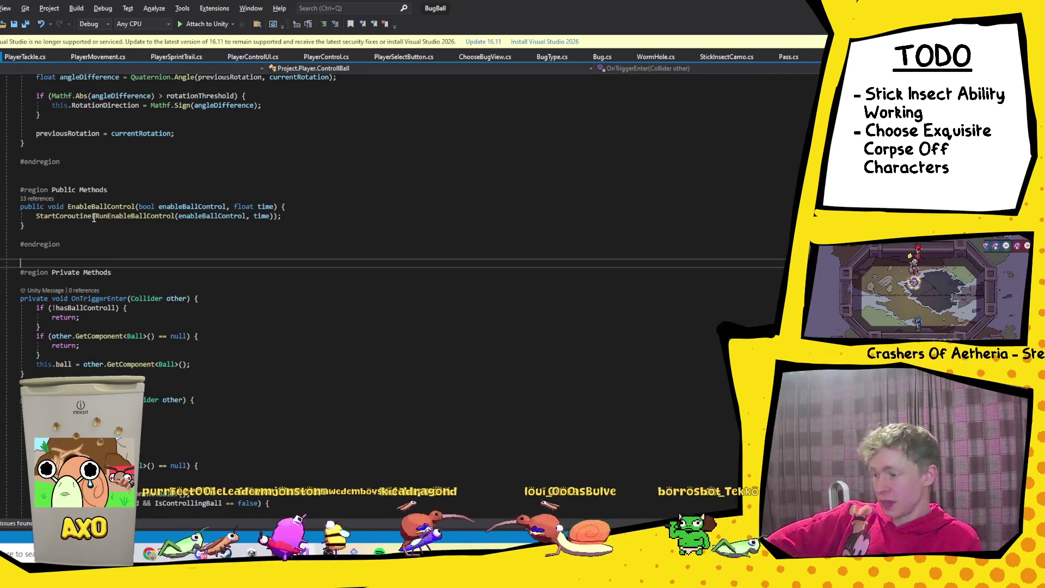
Step: Jump to the RunEnableBallControl coroutine definition with F12 and check its time parameter usage
left_click(135, 216)
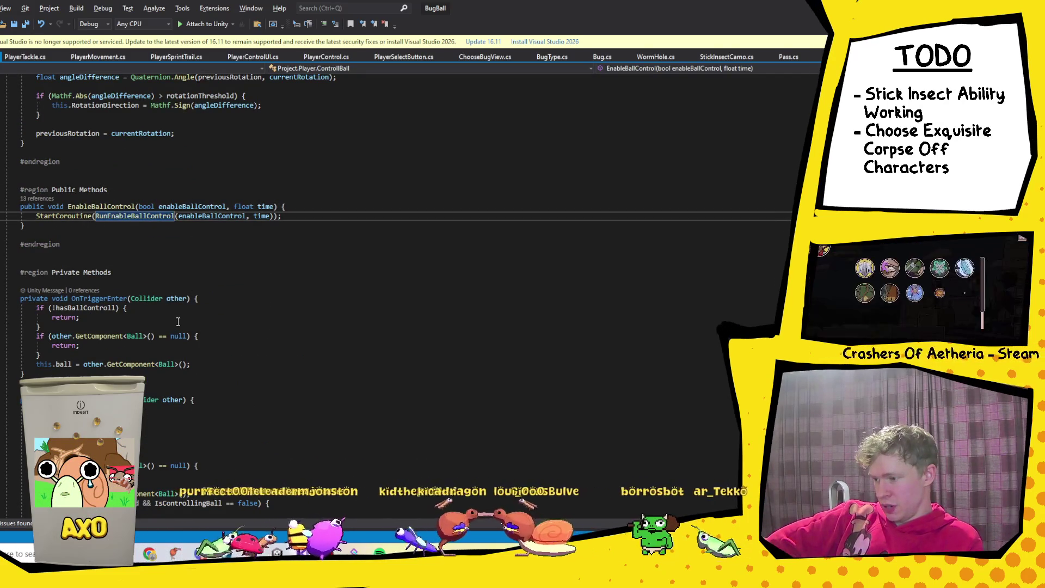
key("F12")
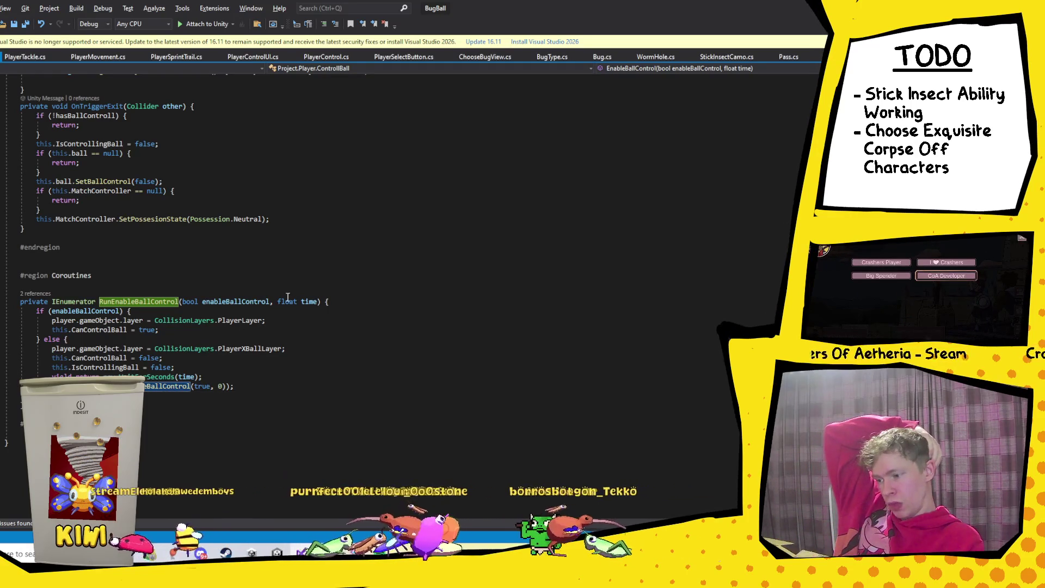
left_click(308, 301)
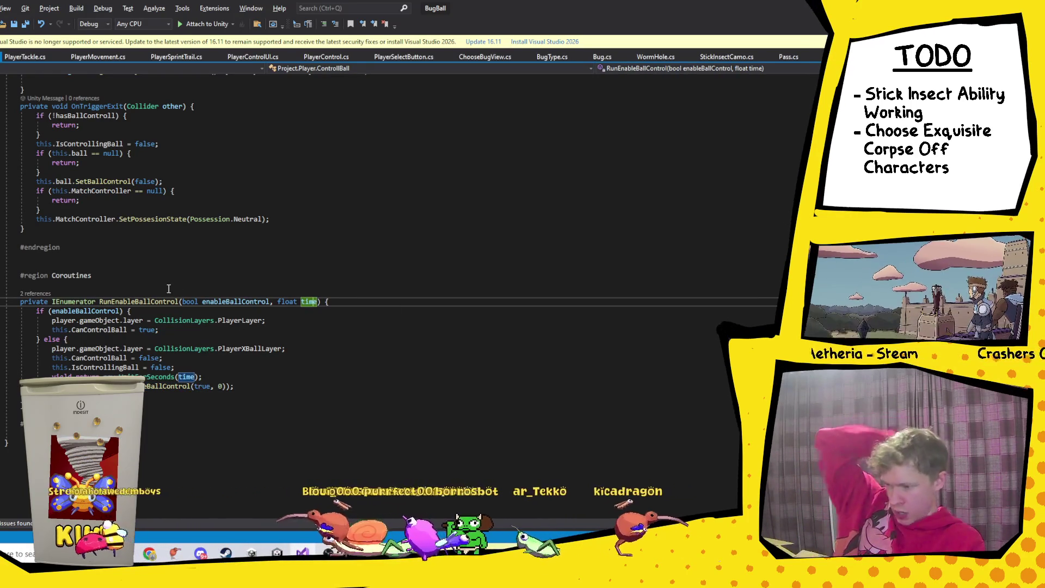
left_click(148, 301)
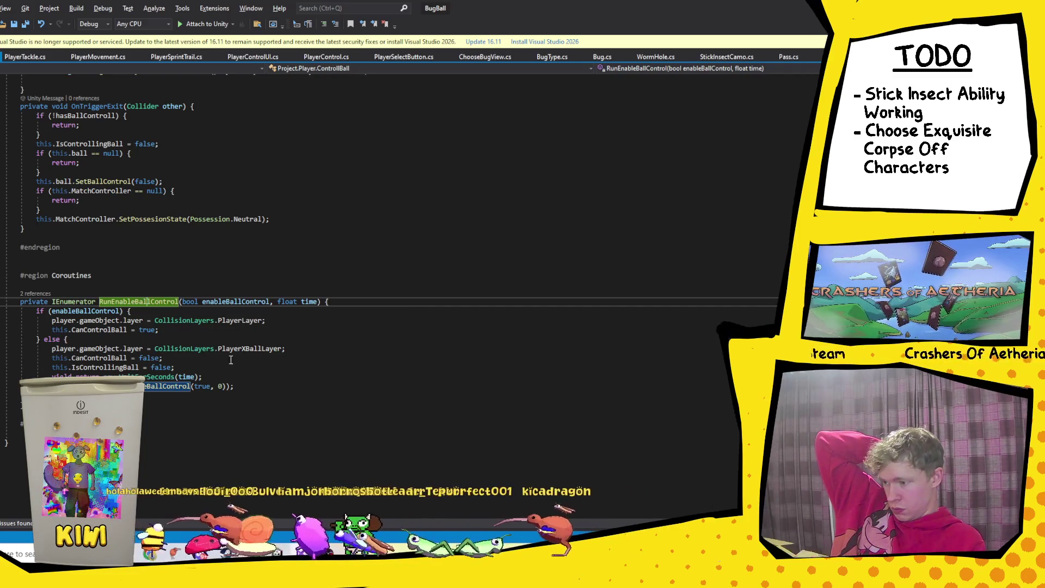
left_click(169, 358)
left_click(302, 349)
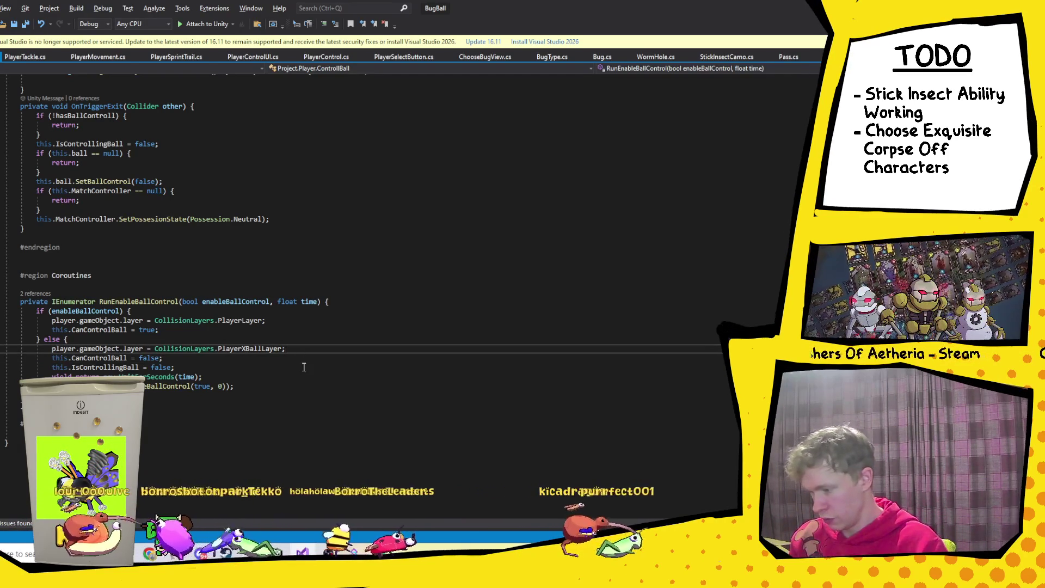
Step: Add an if (this.IsControllingBall == true) block after the PlayerXBallLayer line
key("Return")
type("if")
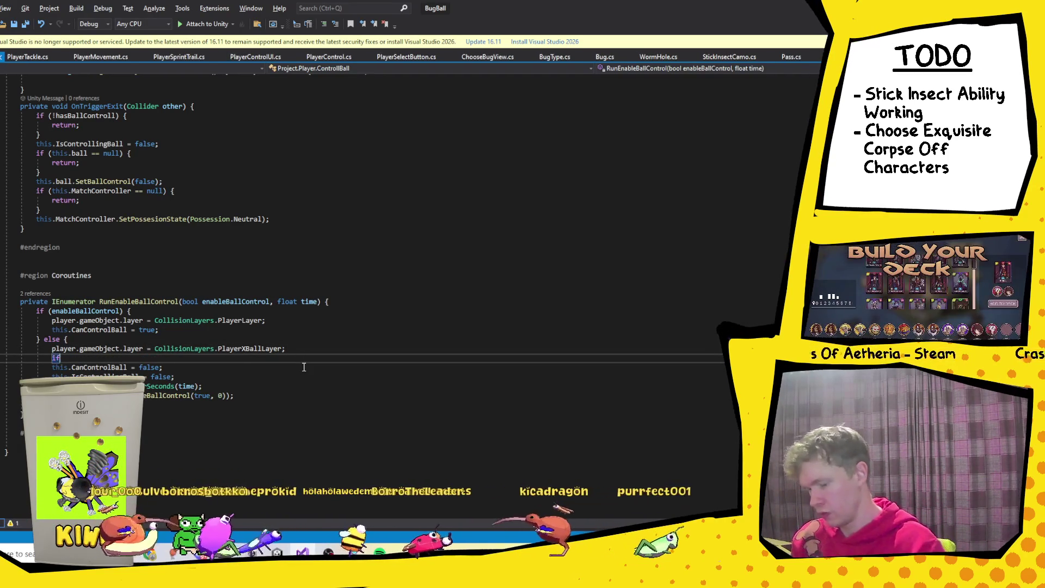
type("(this")
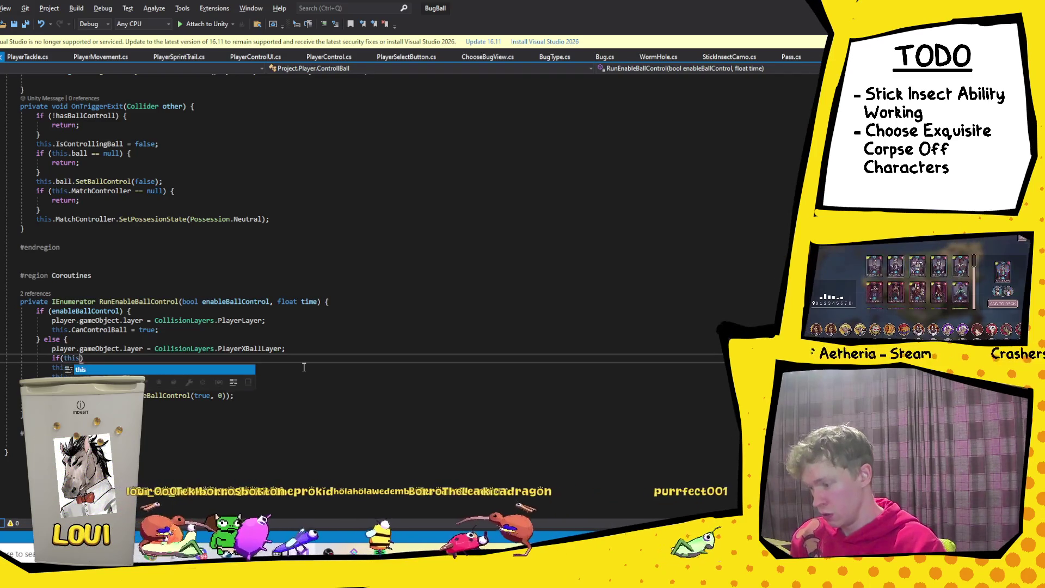
type(".is")
type("c")
key("Tab")
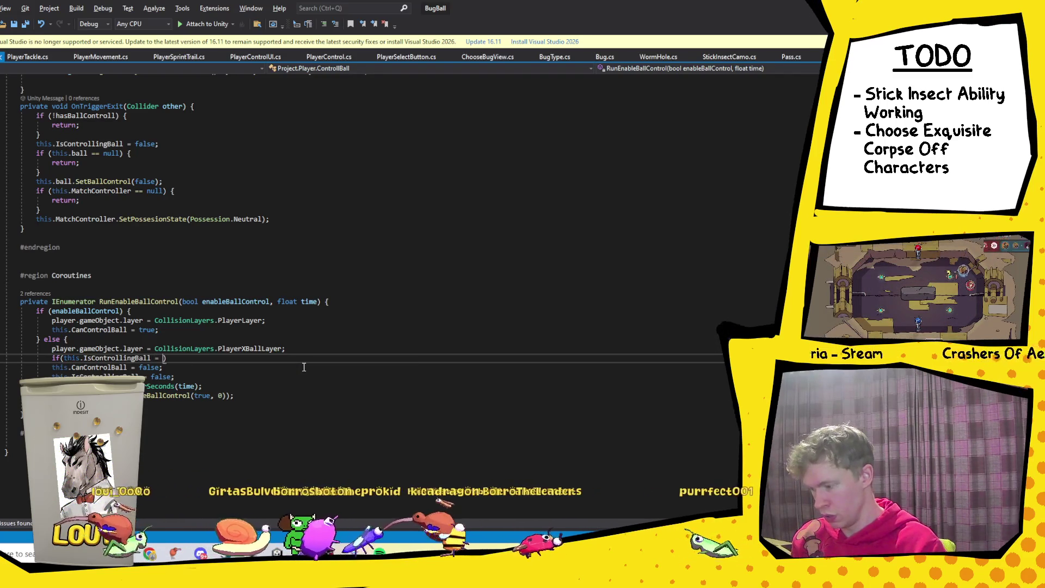
type("rue)")
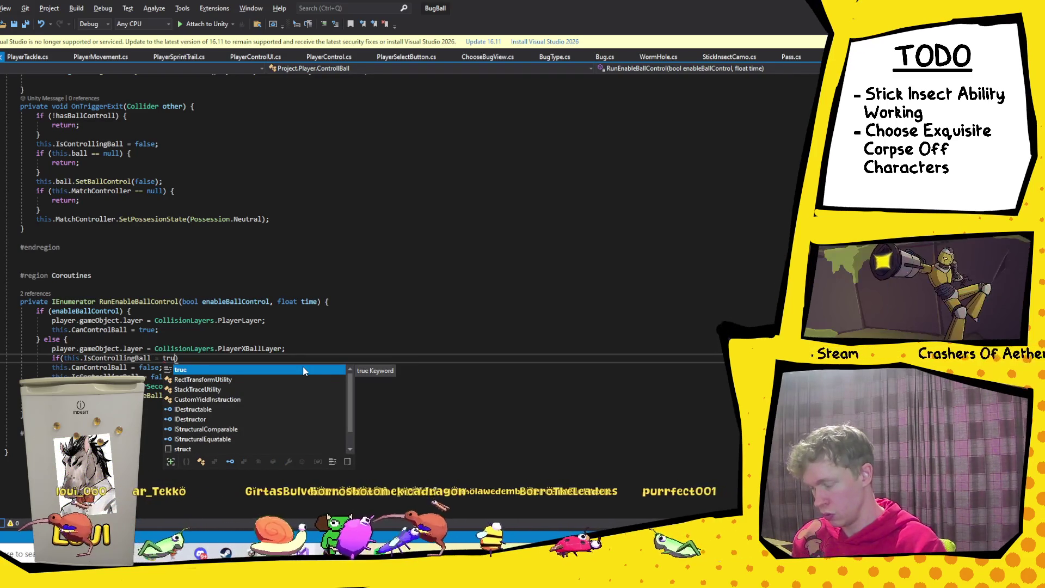
type(" {")
key("Return")
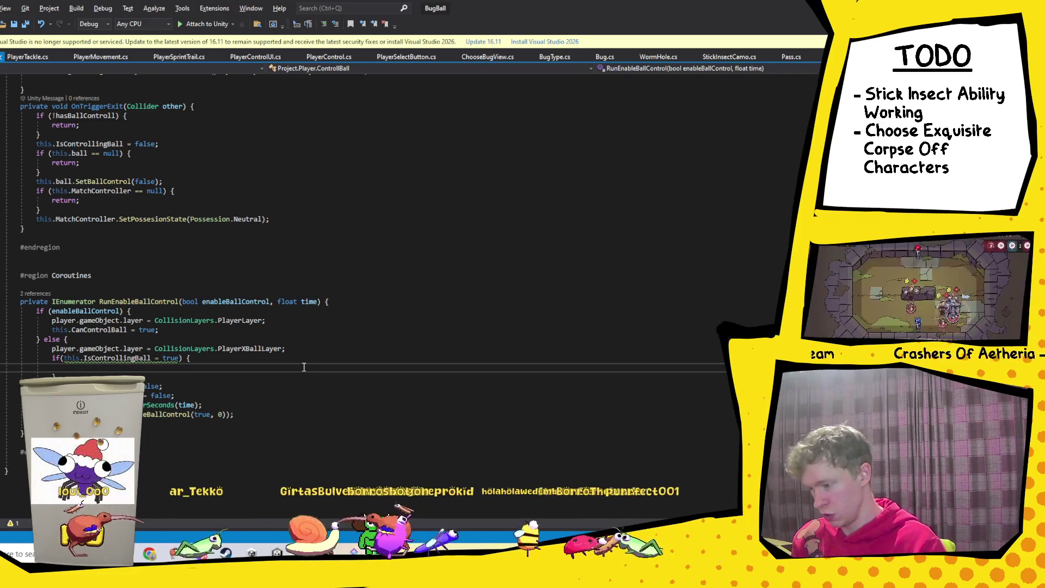
left_click(158, 358)
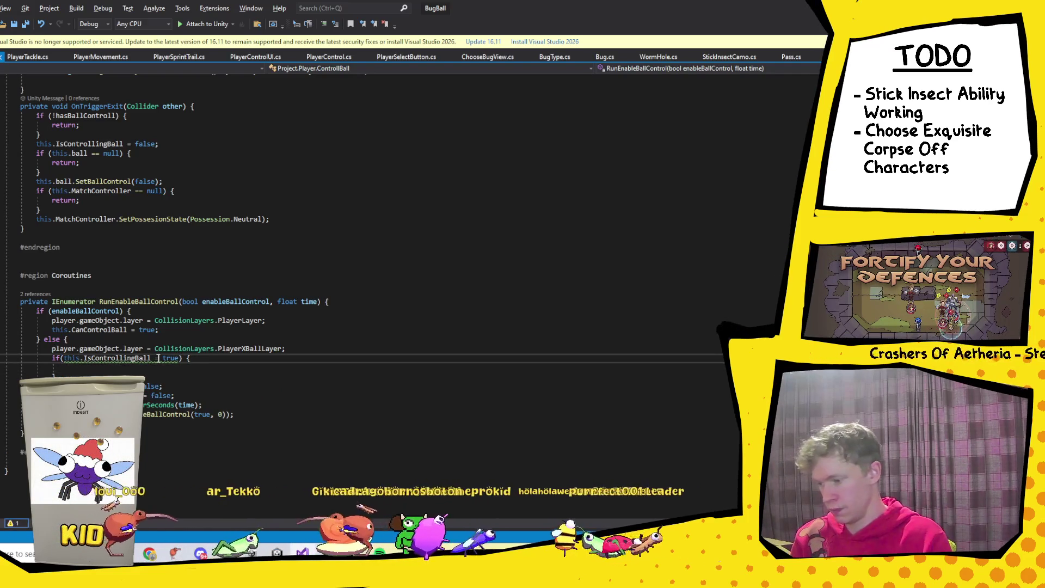
type("=")
scroll(147, 305, "down", 4)
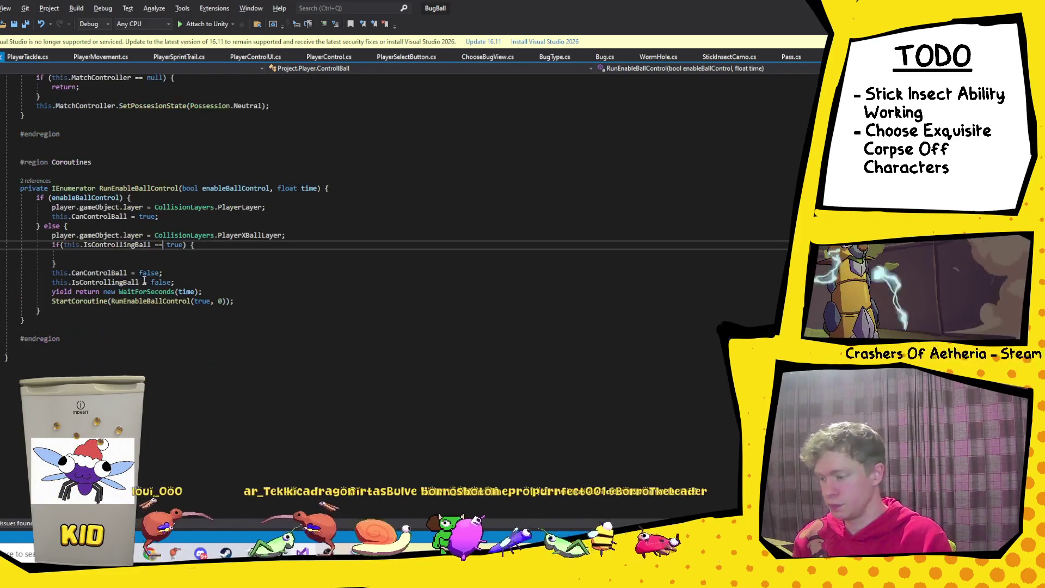
Step: Call ball.SetBallControl(false) inside the new if block
left_click(143, 255)
type("this.b")
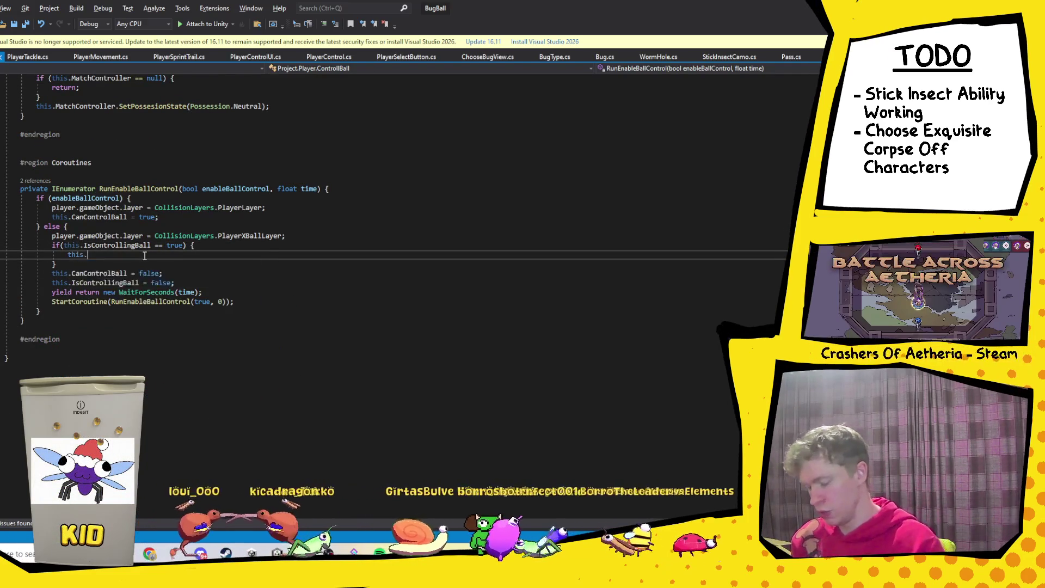
key("BackSpace")
key("BackSpace")
key("BackSpace")
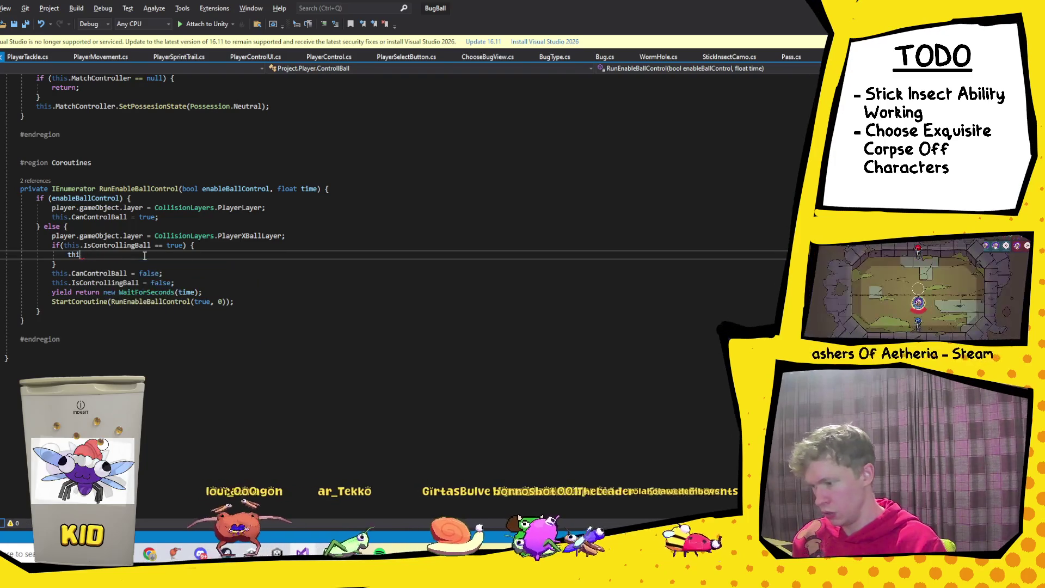
type("ba")
key("Tab")
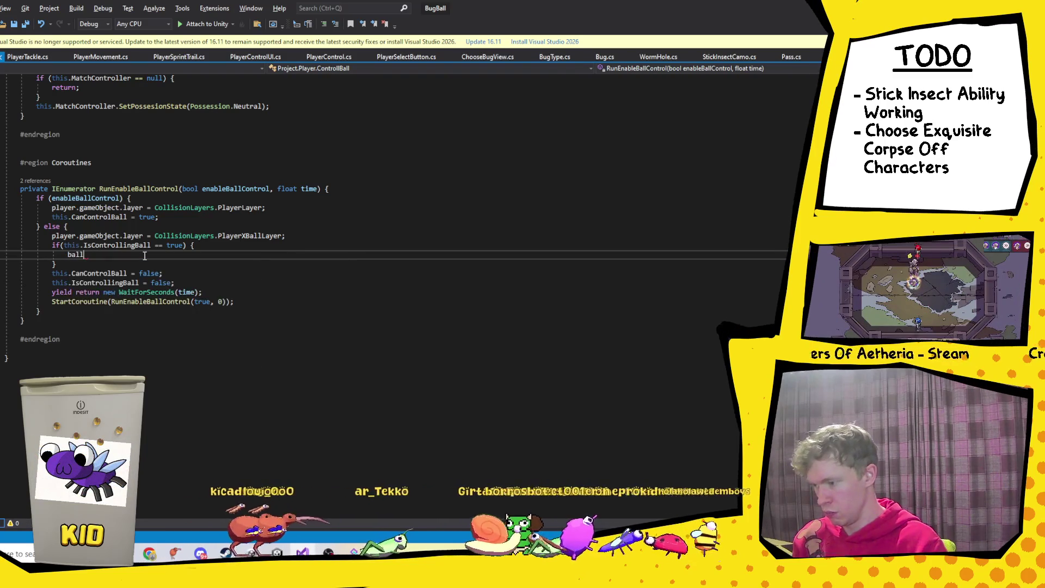
type(".")
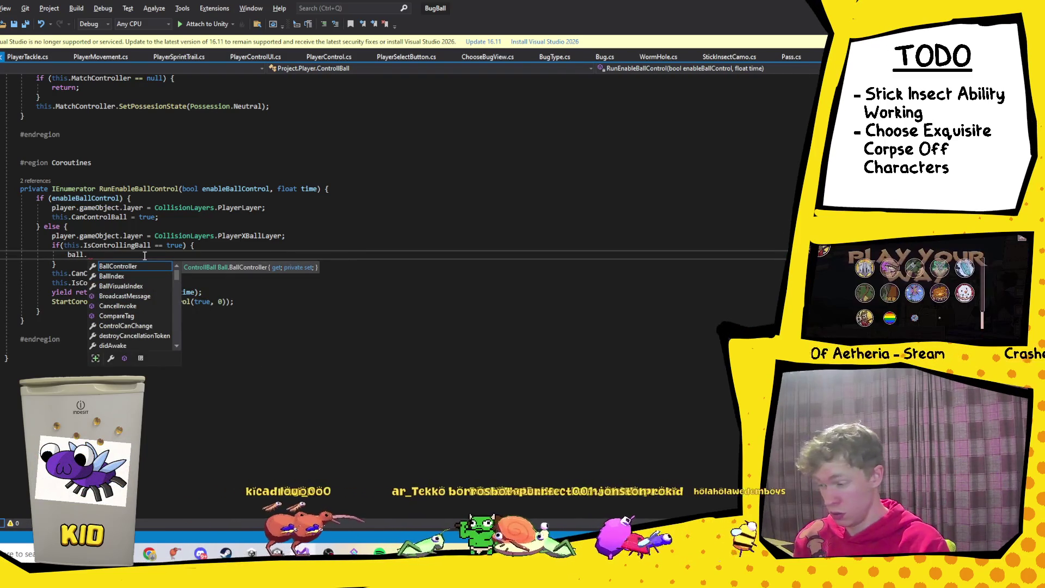
type("Is")
key("Tab")
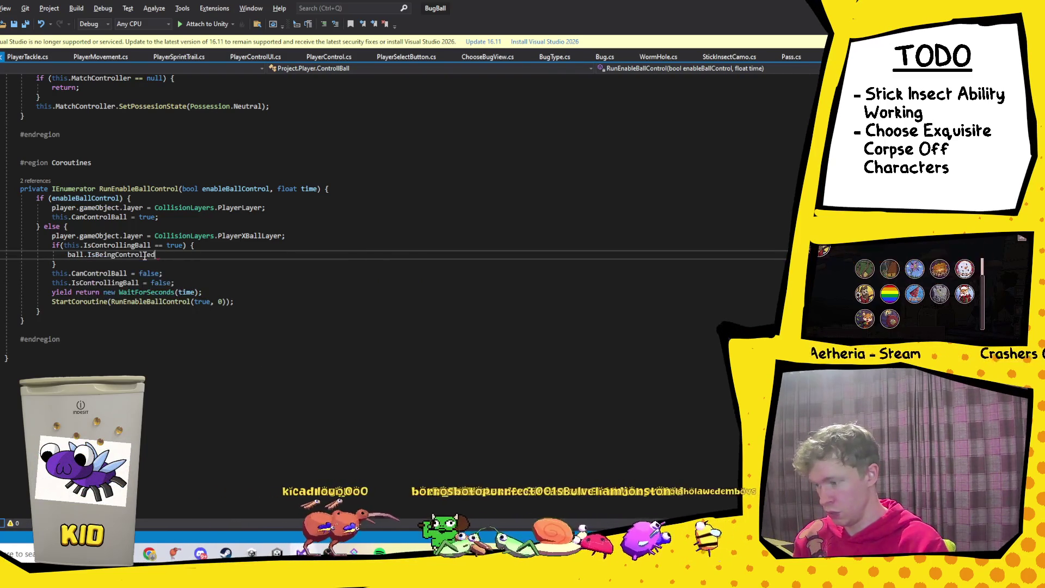
key("BackSpace")
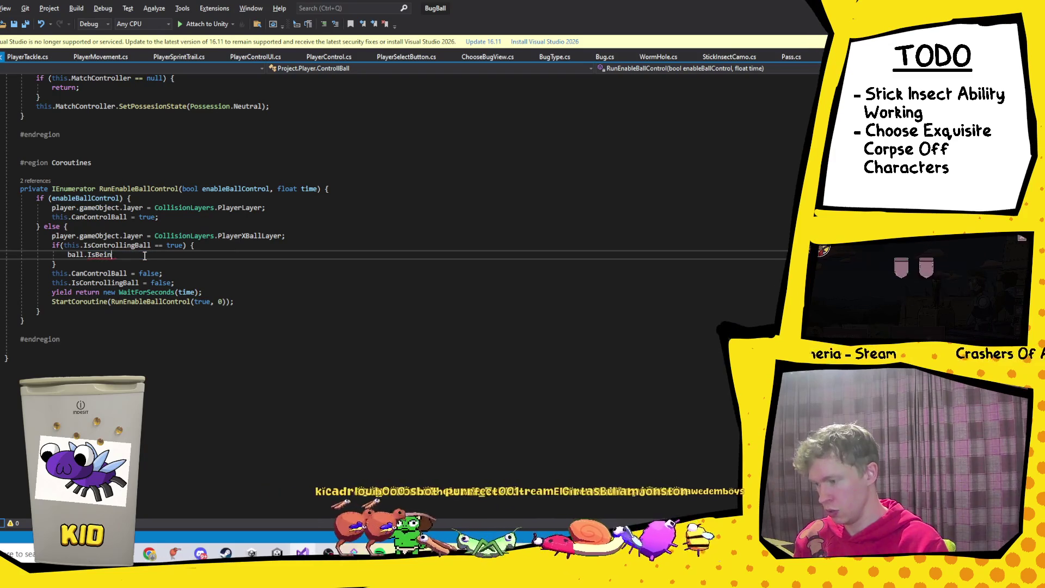
type("con")
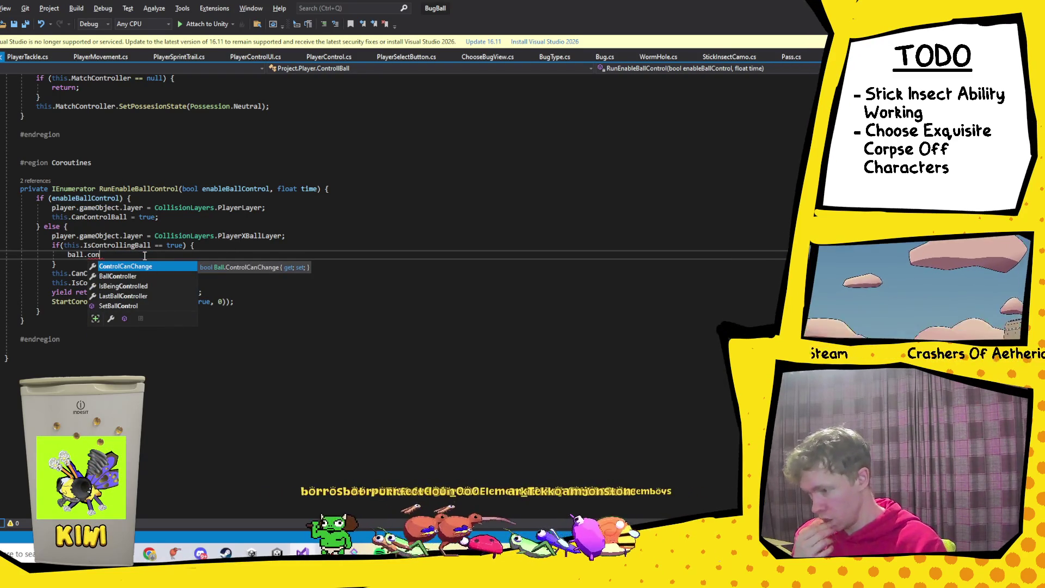
key("Down")
key("Down")
key("Down")
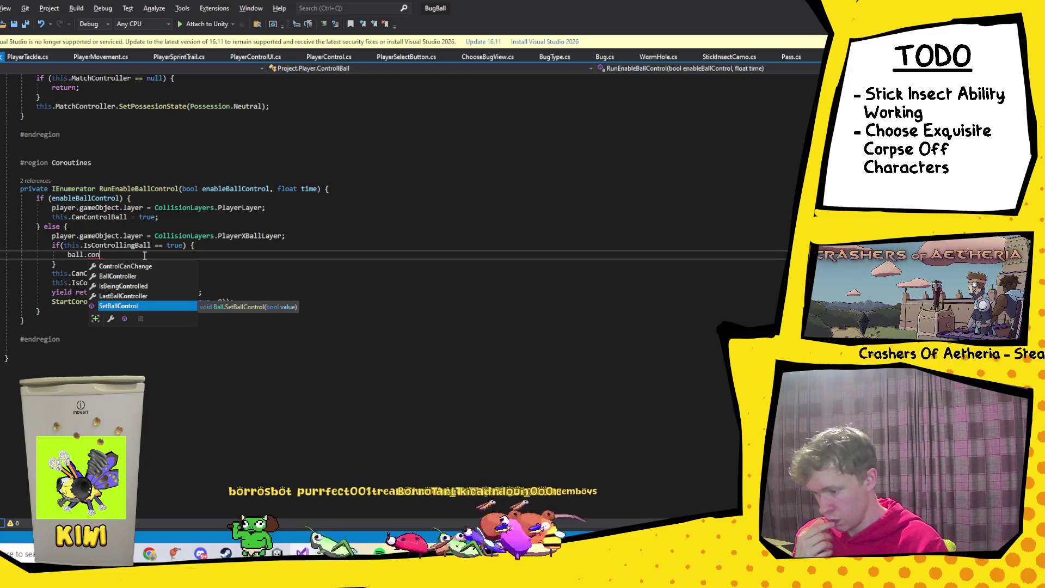
type("(")
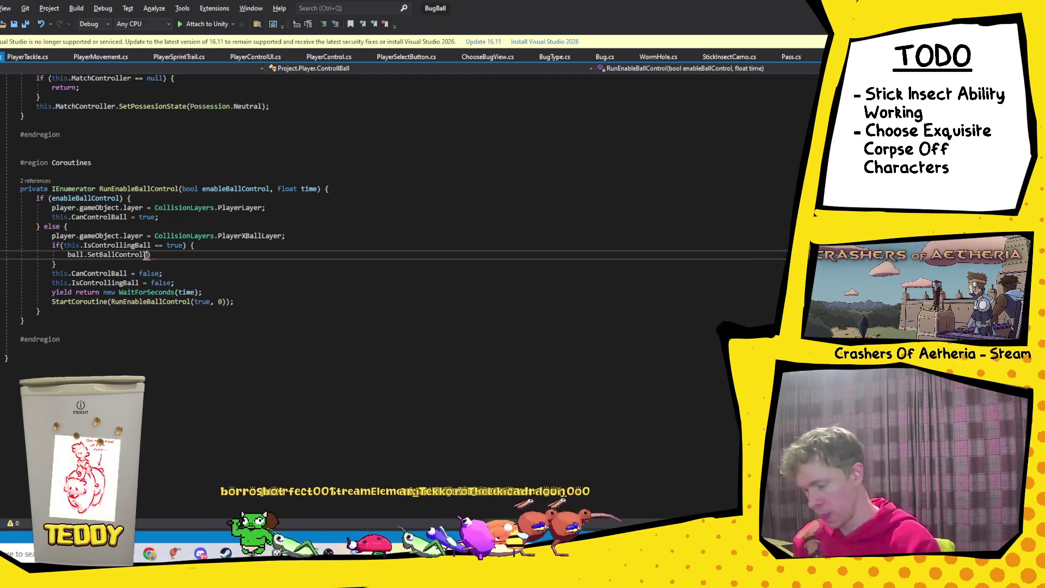
type("false)")
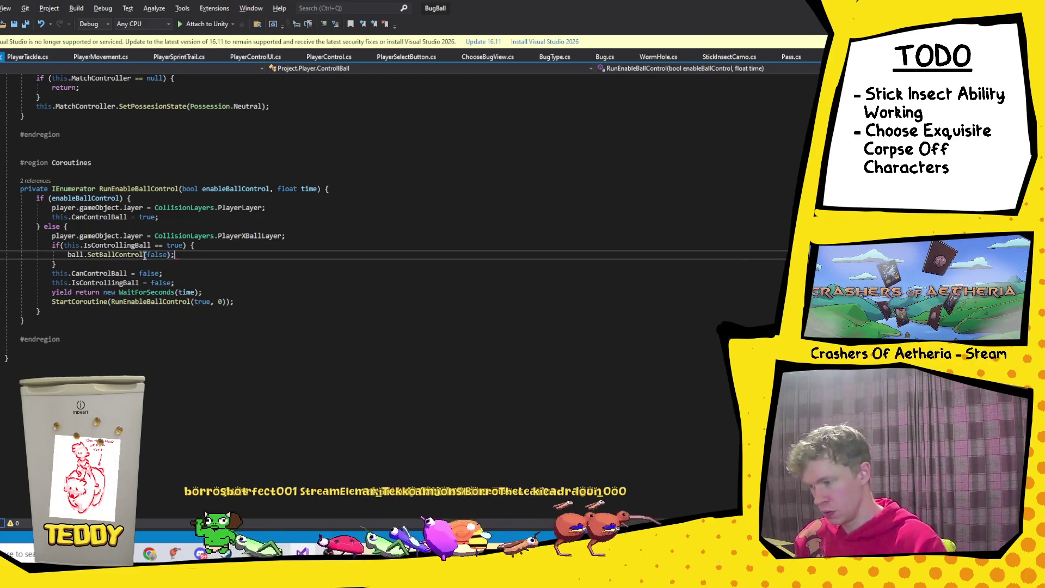
Step: Check SetBallControl's definition in Ball.cs, return to the call, and switch to Unity
left_click(126, 256, "ctrl")
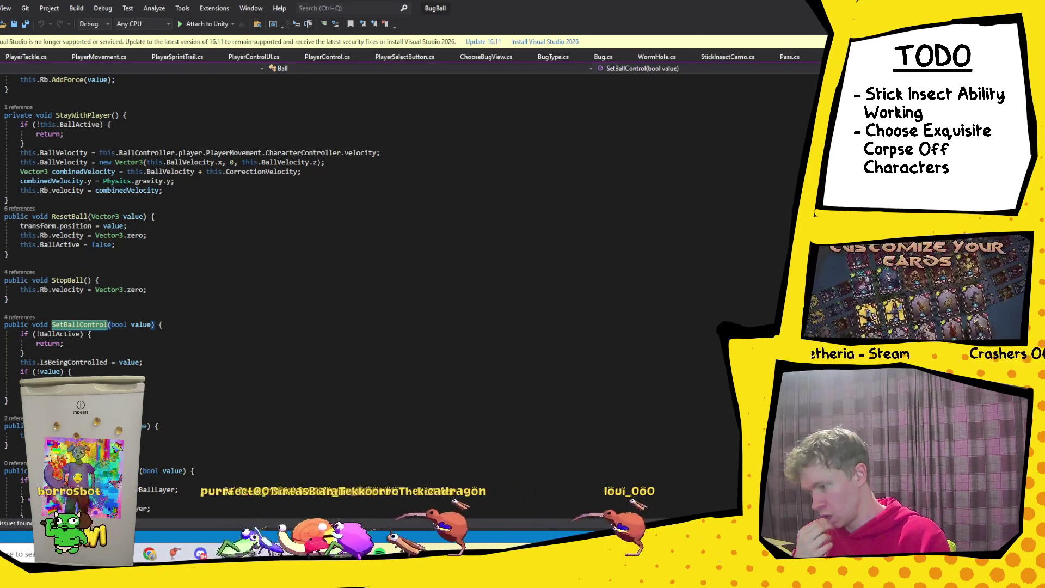
key("ctrl+minus")
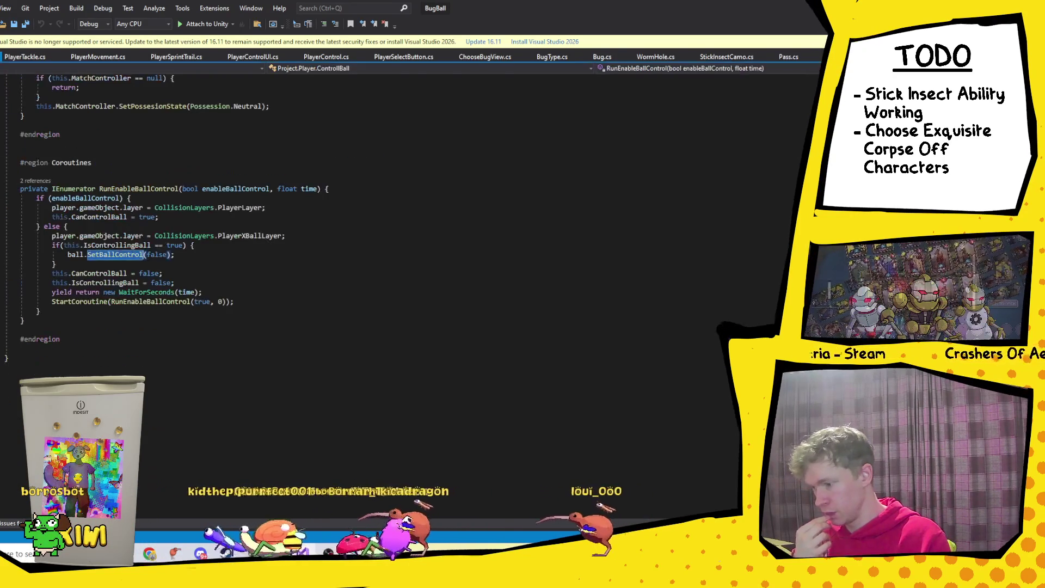
left_click(278, 267)
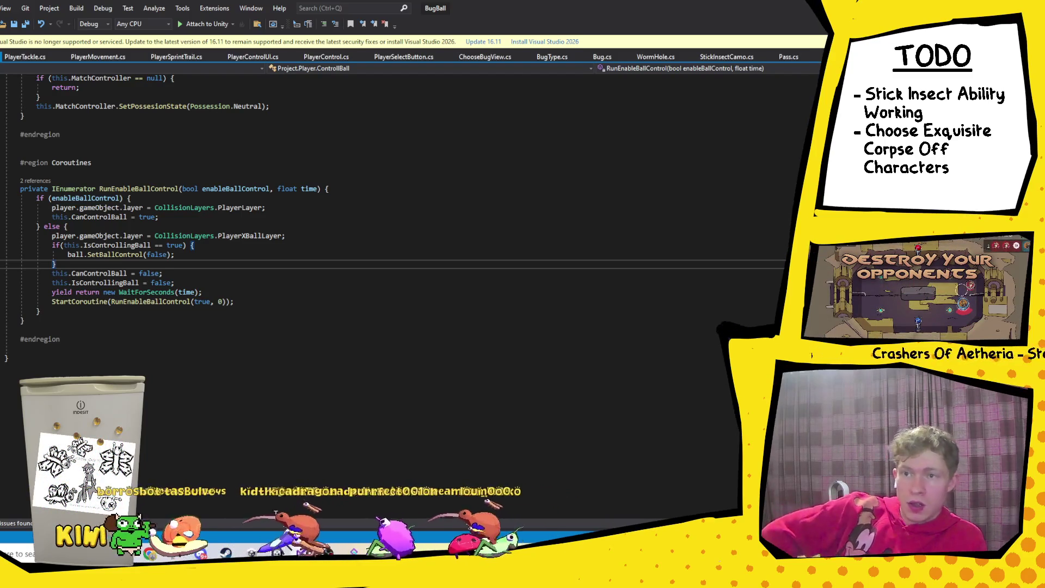
key("alt+Tab")
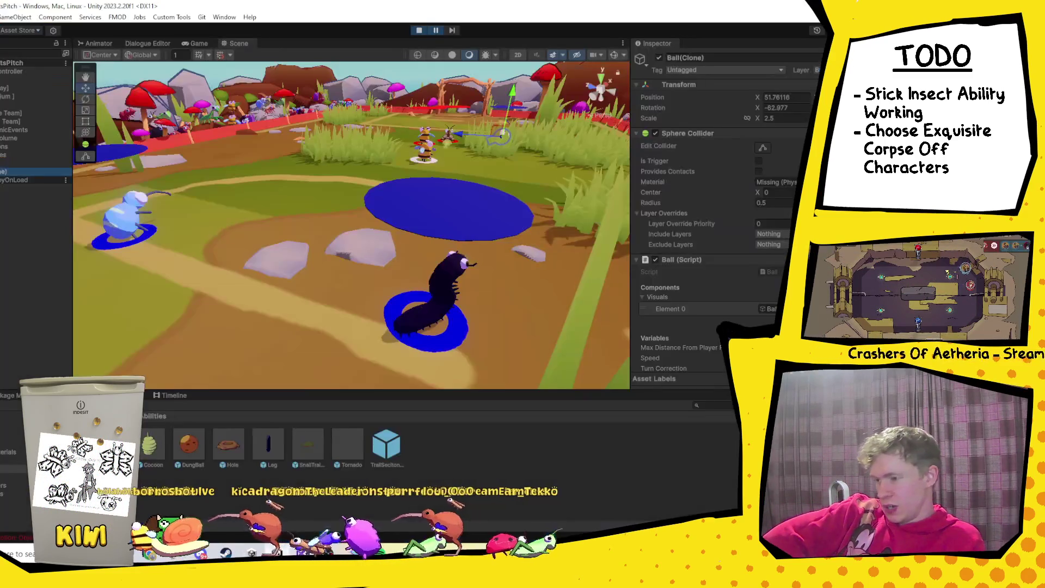
Step: Stop play mode, view the 2D feature package in Package Manager, then switch to Chrome
left_click(420, 31)
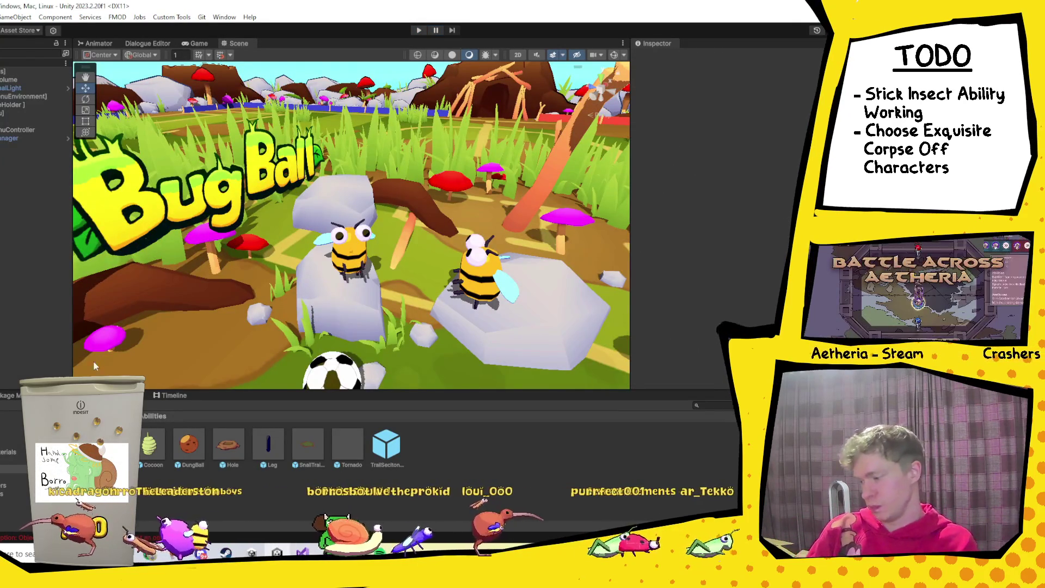
left_click(8, 397)
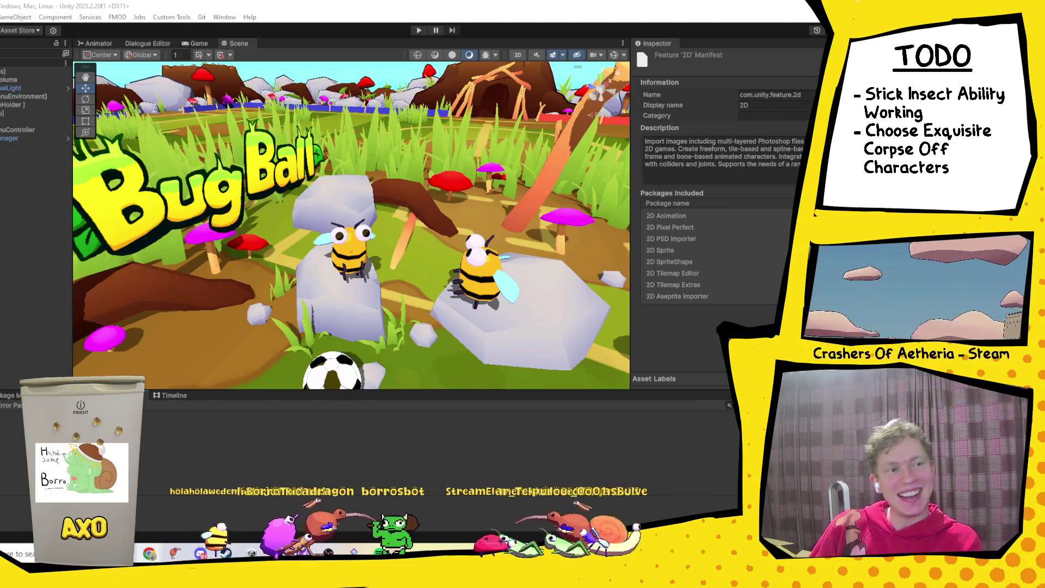
key("alt+Tab")
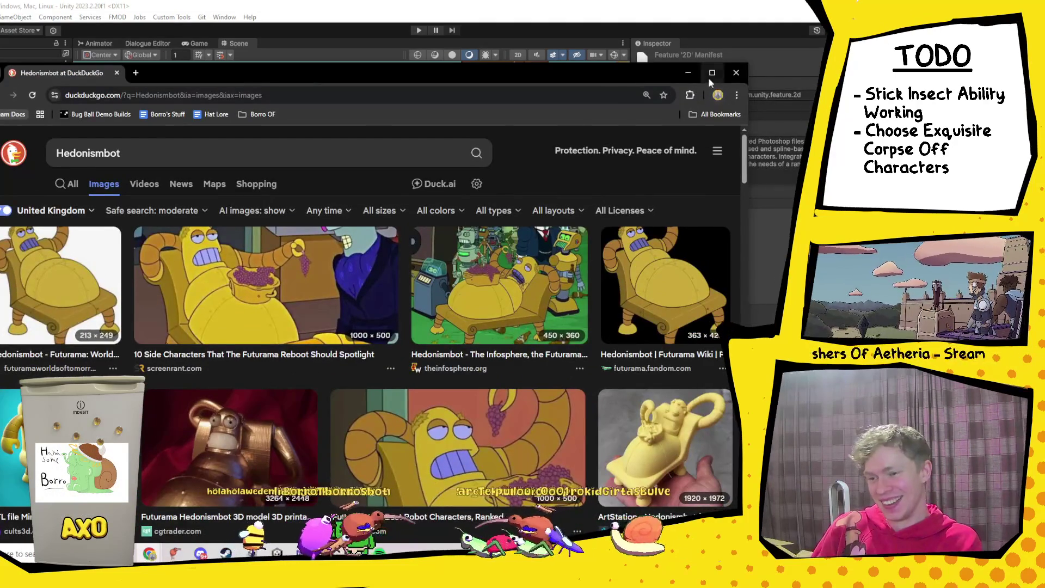
Step: Maximize Chrome, browse the Hedonismbot image results, and preview the collider.com robot-characters image
left_click(703, 77)
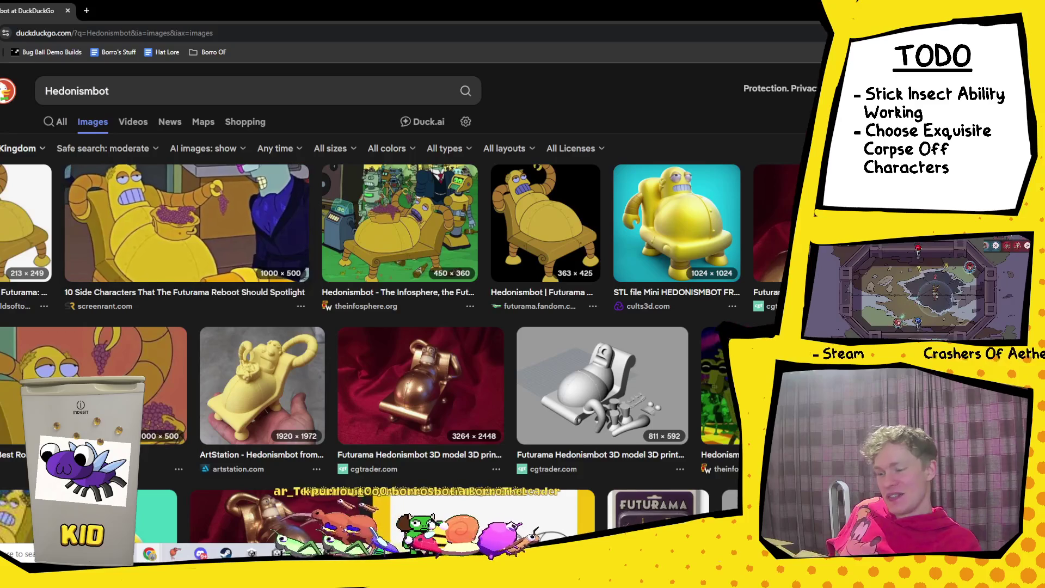
scroll(353, 398, "down", 3)
scroll(325, 402, "down", 5)
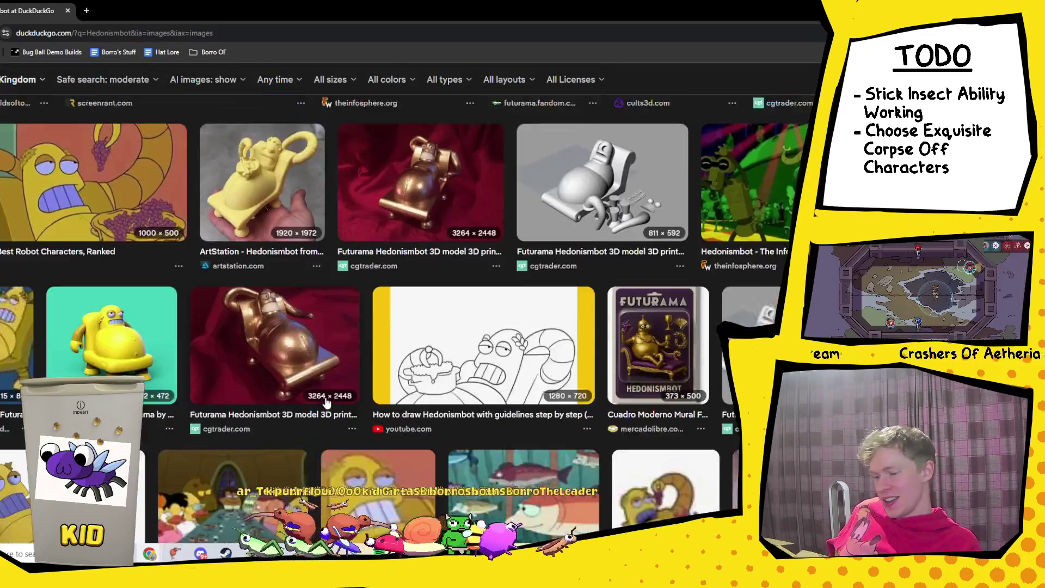
scroll(305, 389, "down", 6)
scroll(296, 386, "up", 3)
scroll(296, 386, "down", 8)
scroll(299, 381, "up", 4)
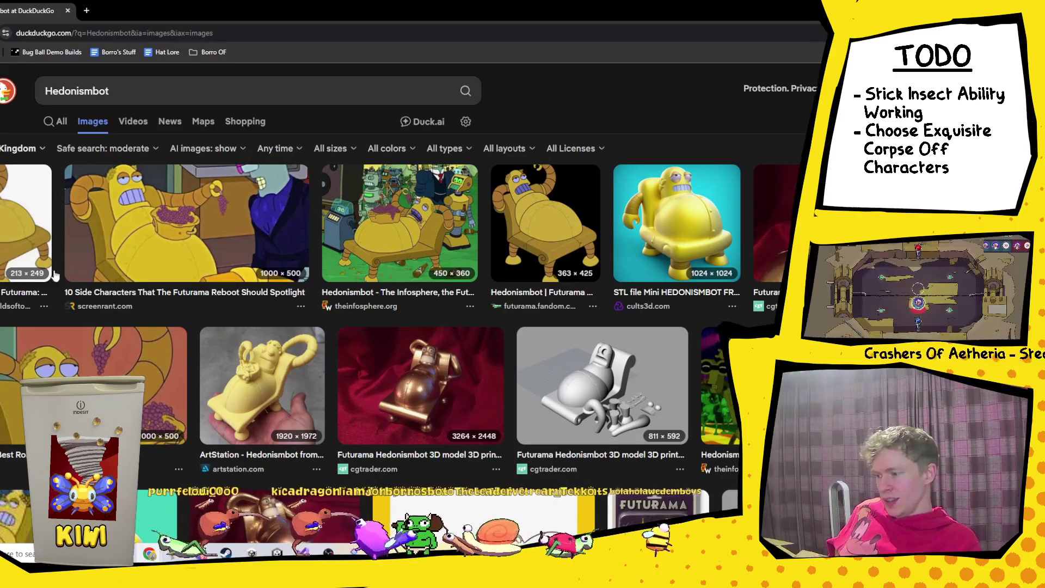
left_click(113, 369)
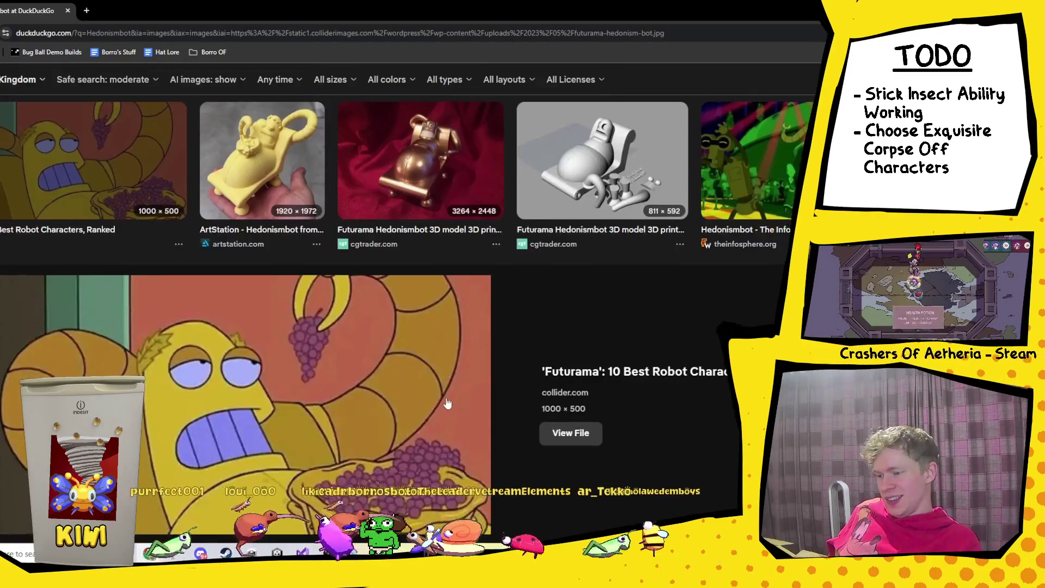
Step: Preview the theinfosphere.org Hedonismbot image, then return to Unity
scroll(272, 299, "up", 3)
left_click(380, 240)
scroll(357, 278, "down", 1)
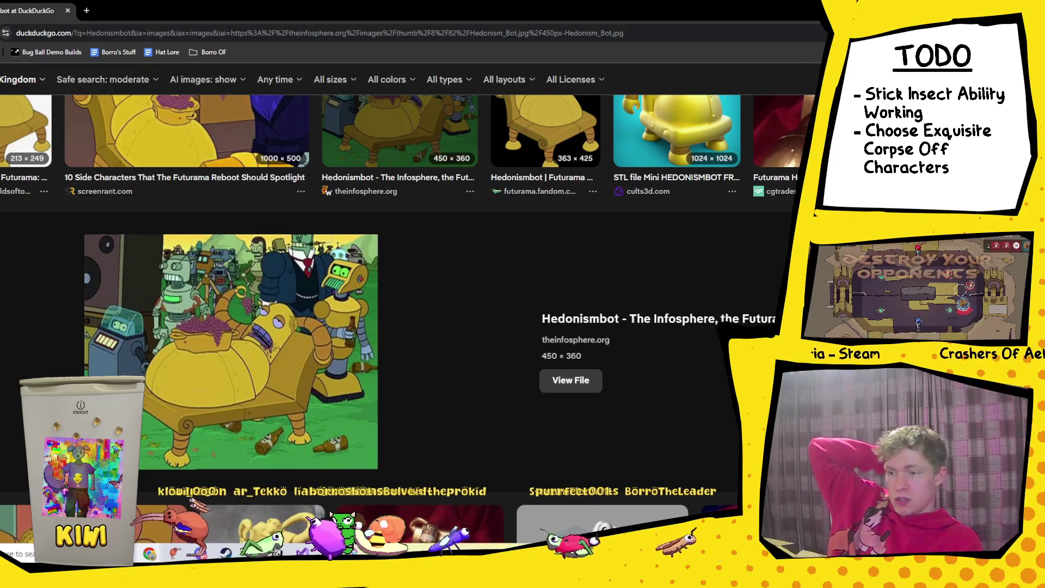
key("alt+Tab")
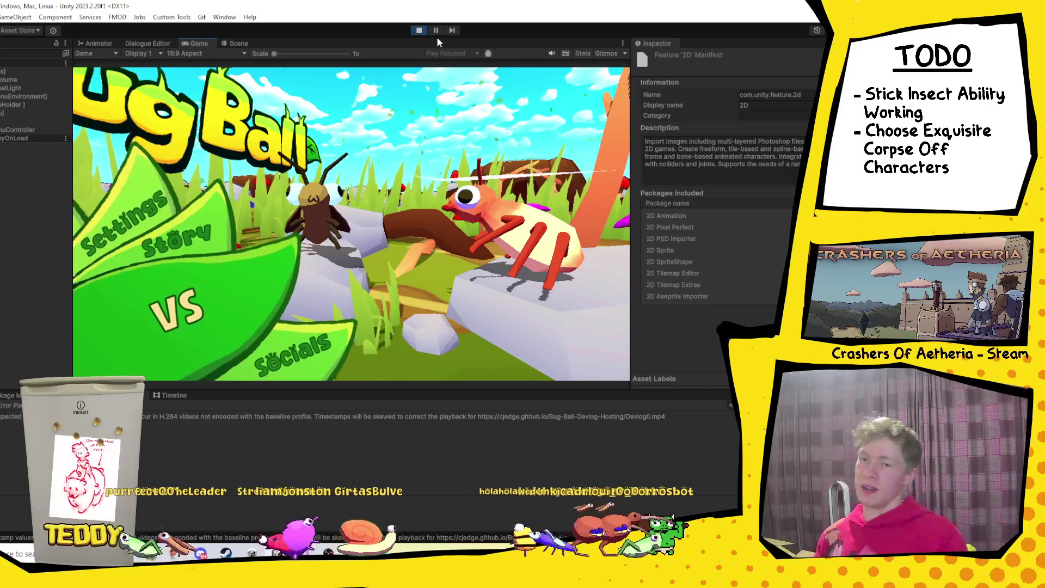
Step: Put player one on the stick insect striker, confirm teams and map, and kick off
key("Return")
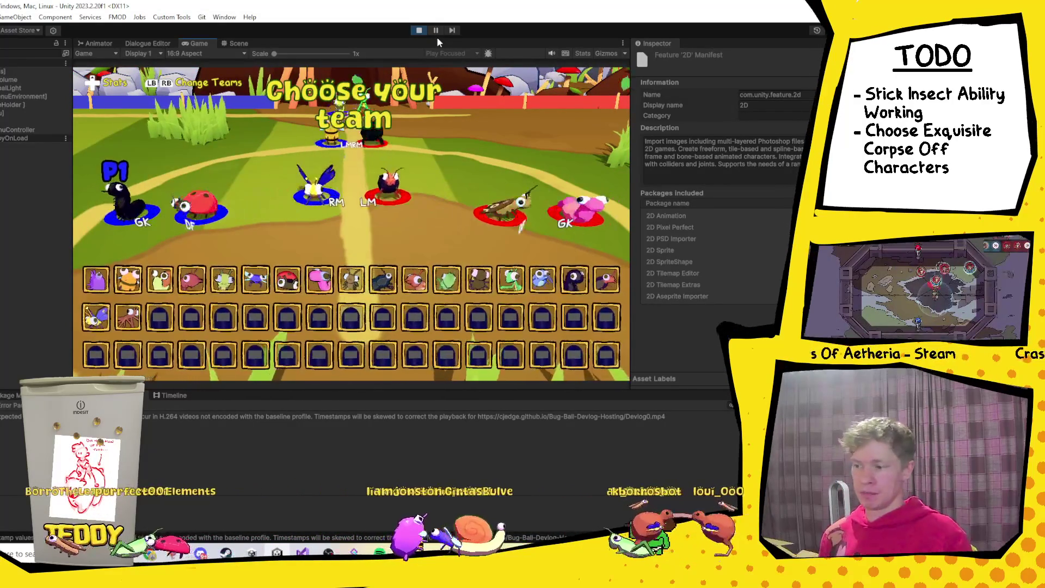
key("Right")
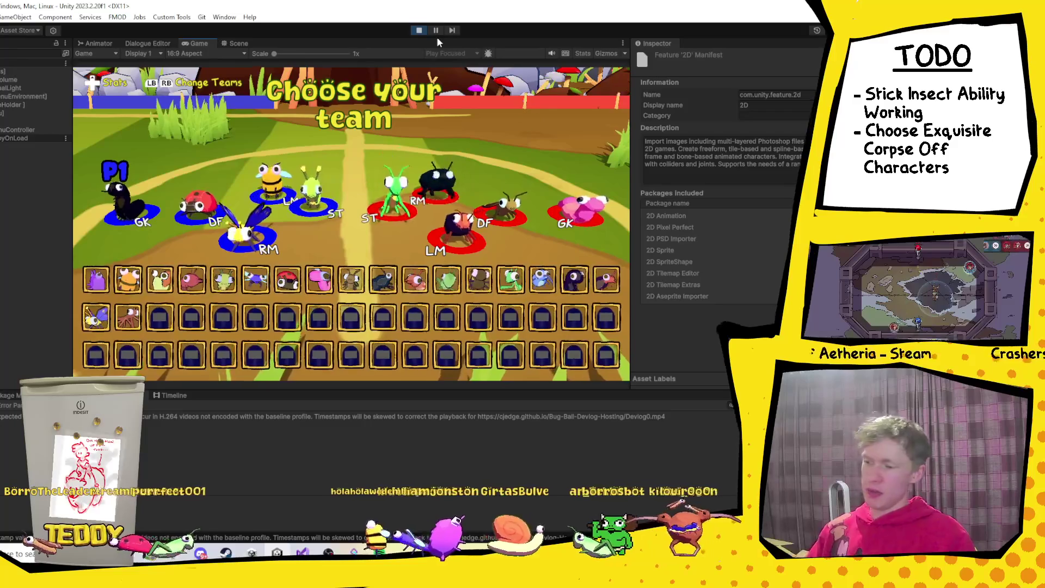
key("Right")
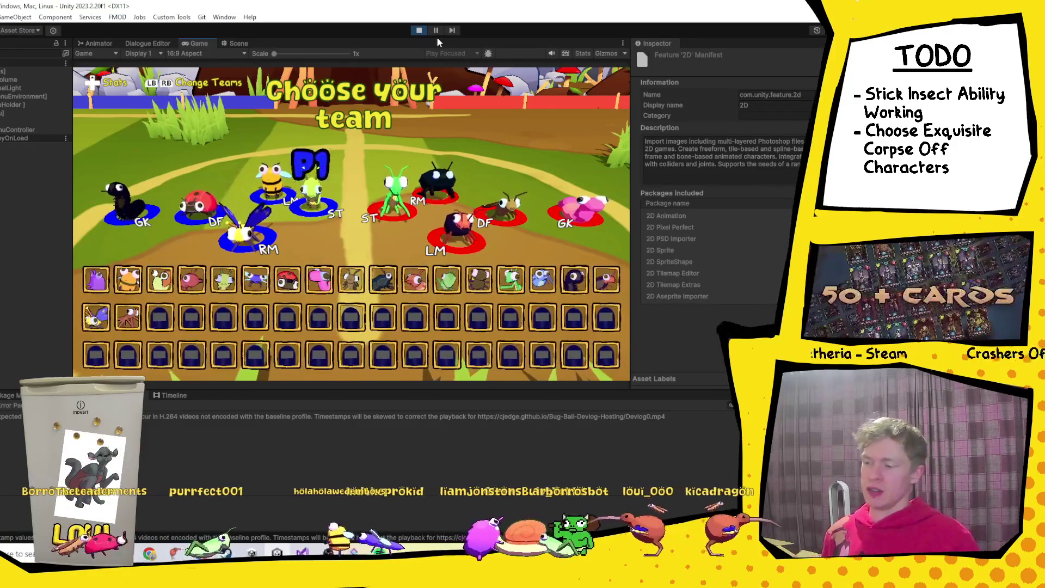
key("Return")
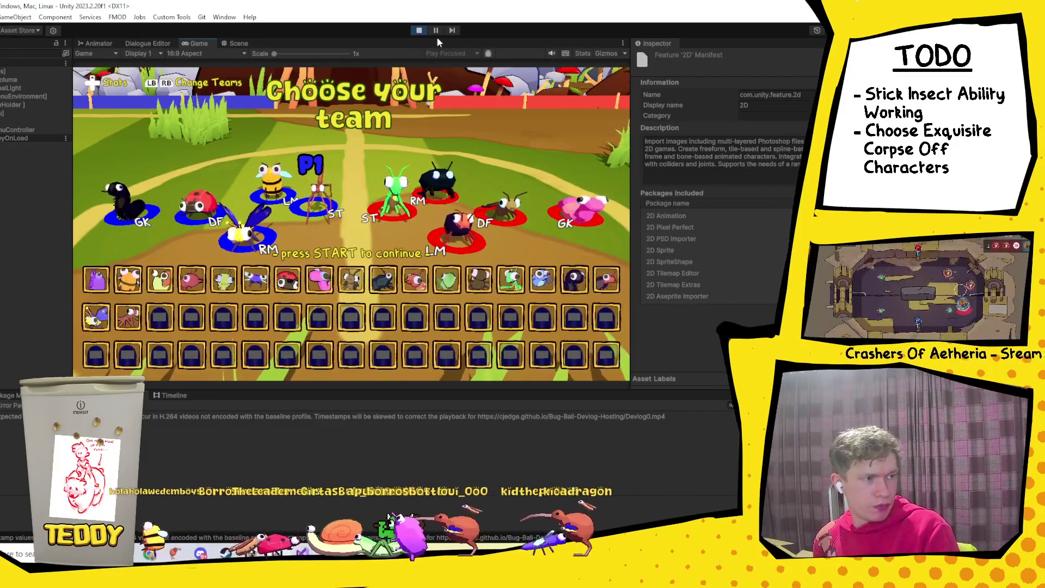
key("Return")
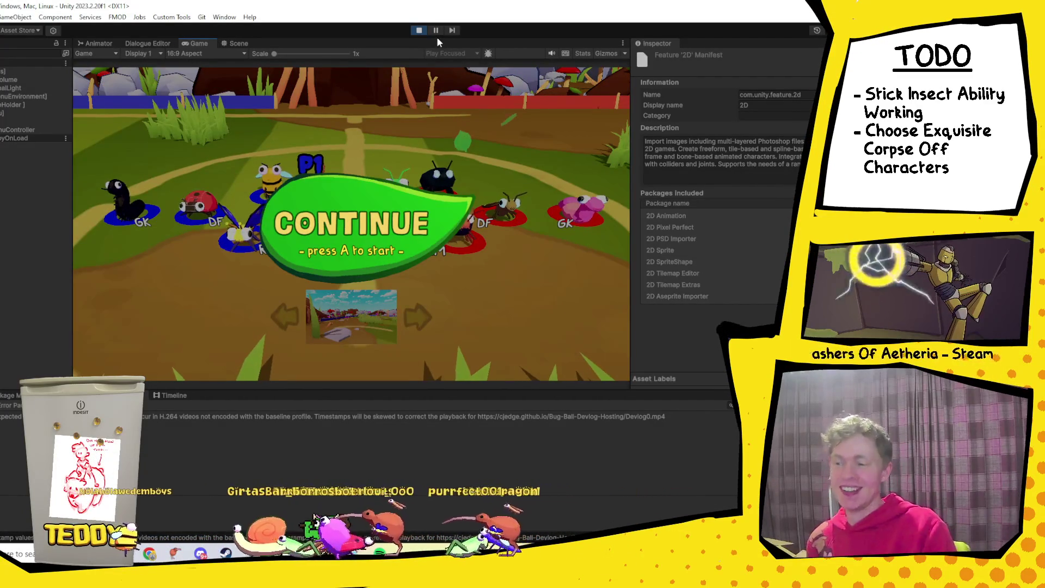
key("Return")
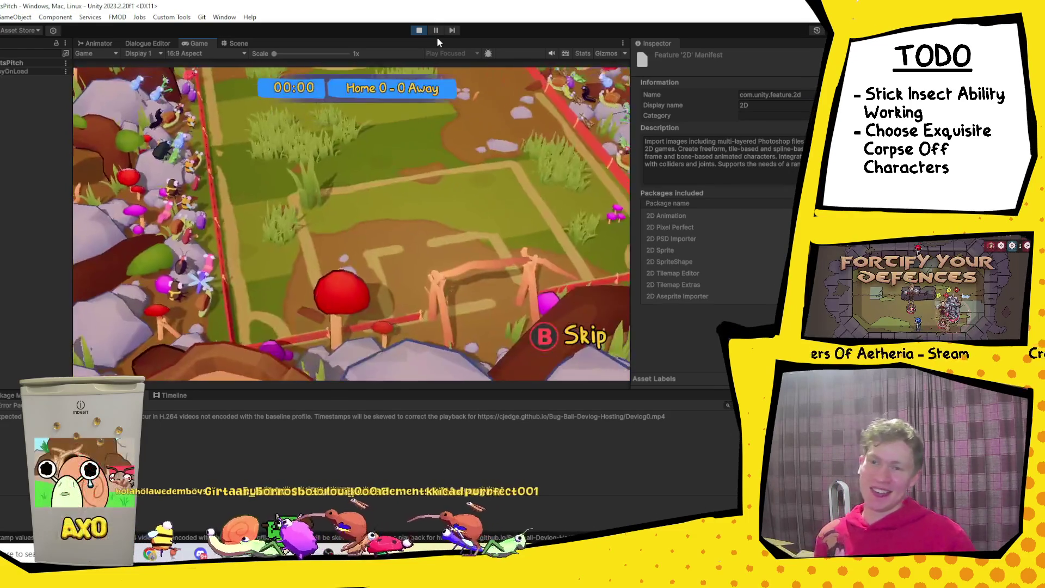
Step: Skip the intro, pause the match at 0:13, and return to RunEnableBallControl in Visual Studio
key("Escape")
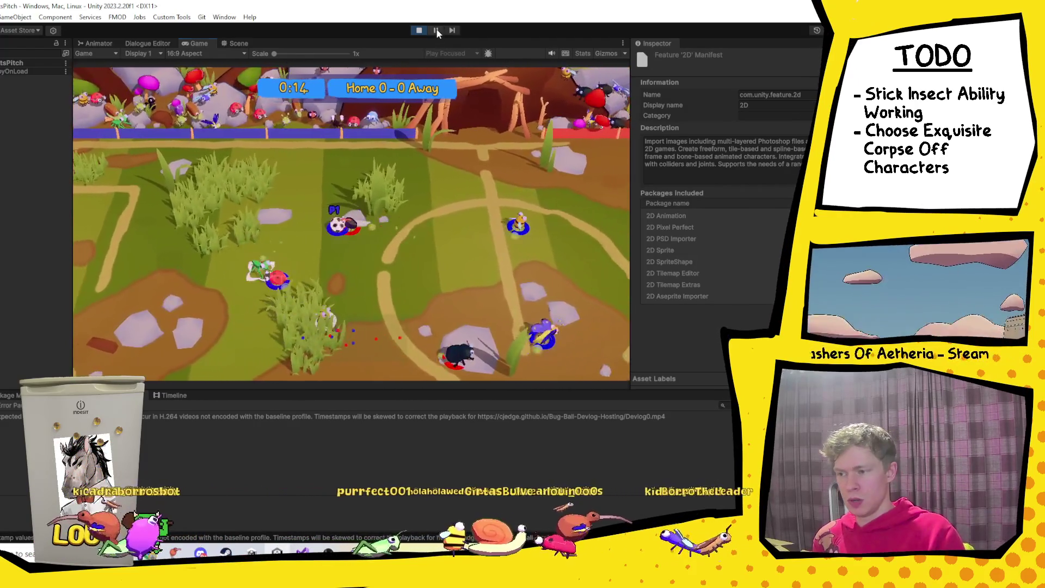
left_click(436, 30)
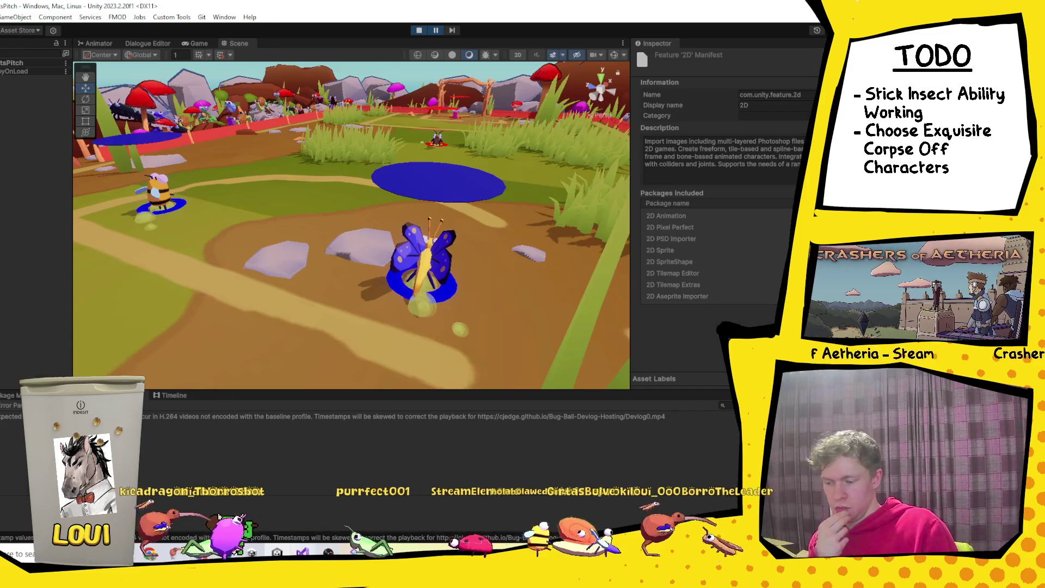
key("alt+Tab")
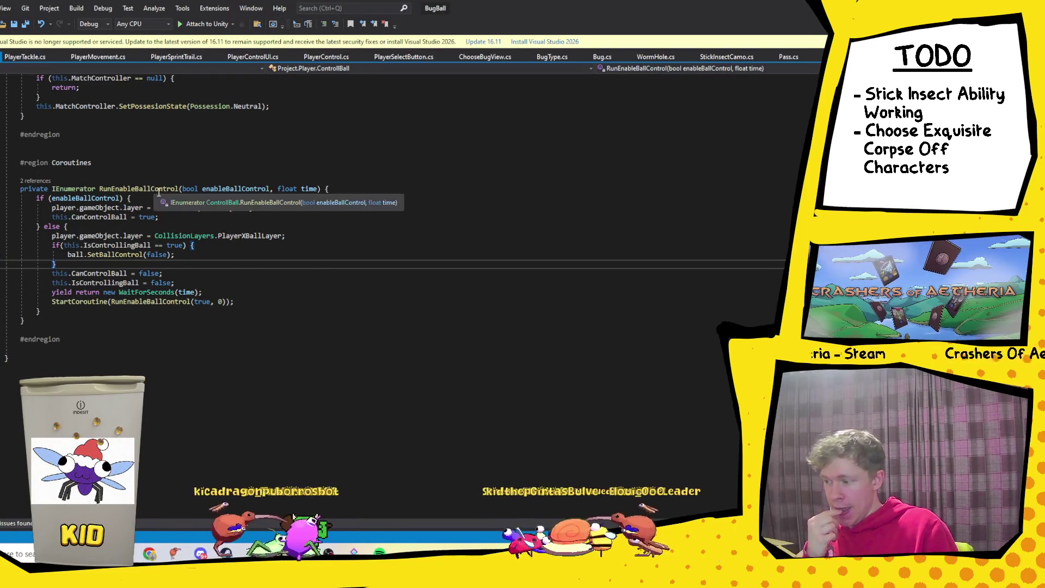
scroll(175, 308, "up", 4)
left_click(175, 308)
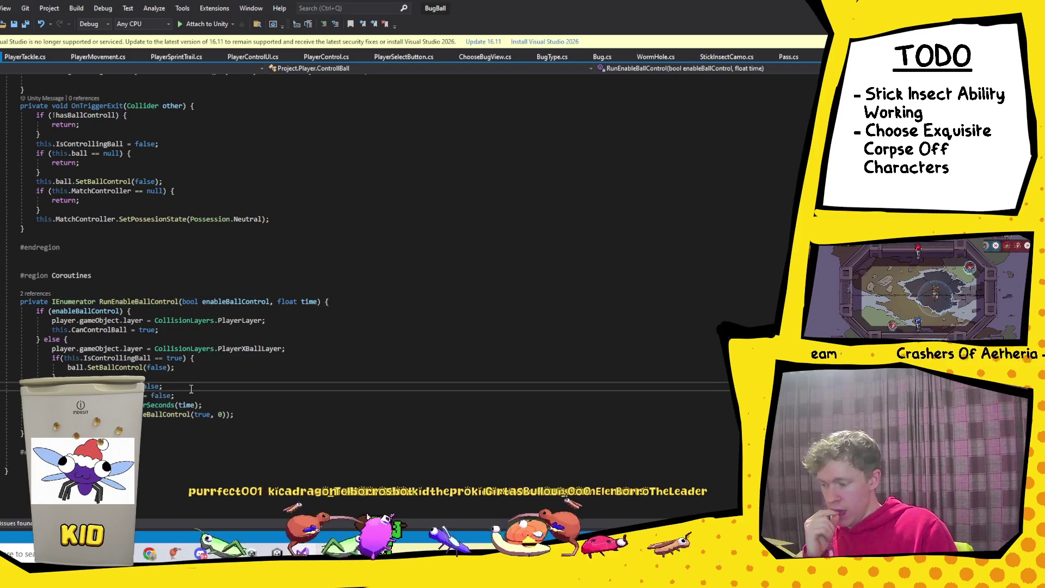
Step: Turn the CanControlBall field into an auto-property with { get; set; }
scroll(183, 371, "up", 9)
scroll(183, 372, "up", 13)
scroll(180, 370, "up", 5)
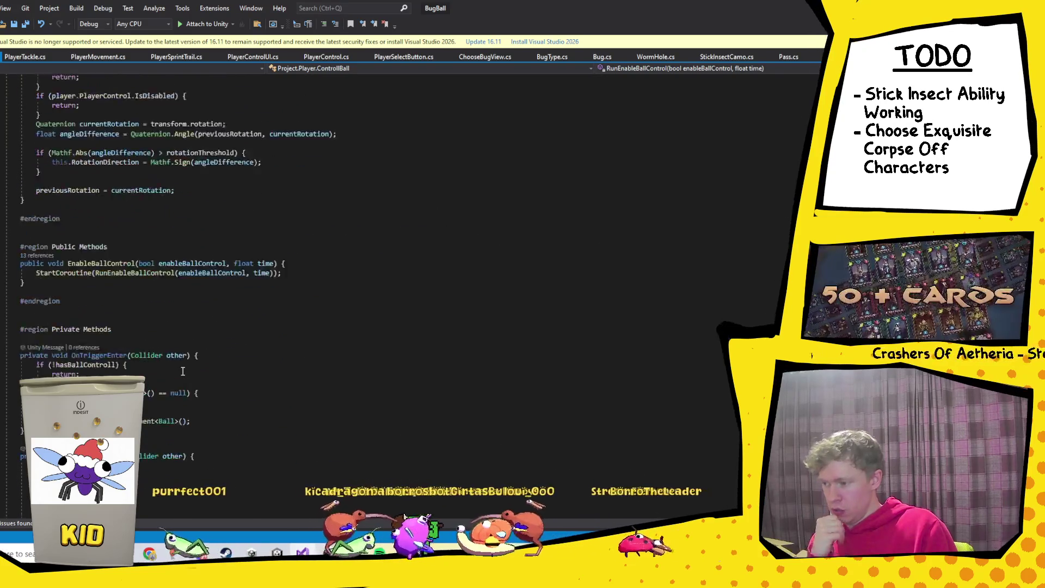
scroll(169, 368, "down", 5)
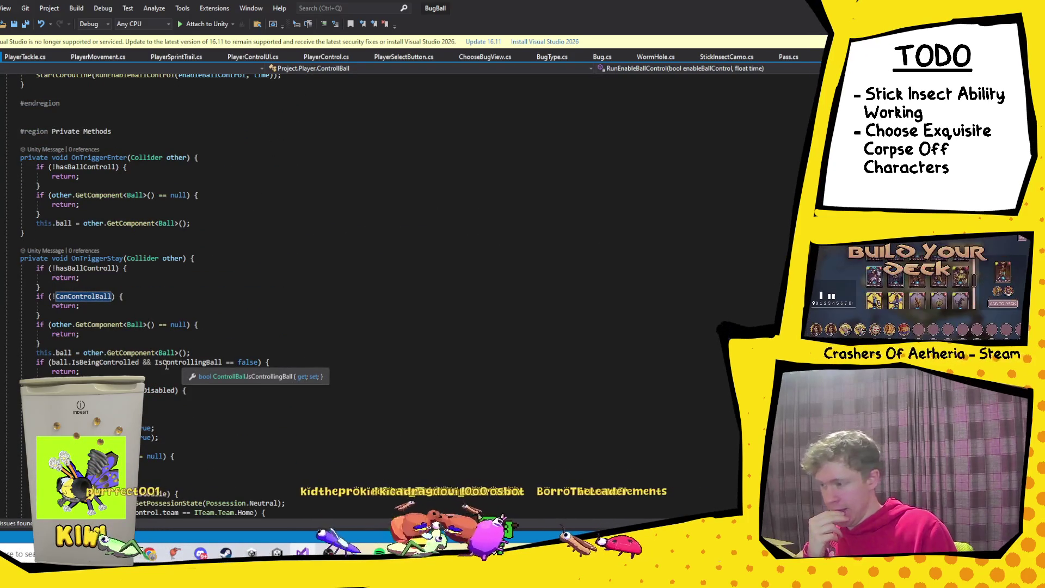
scroll(166, 366, "up", 13)
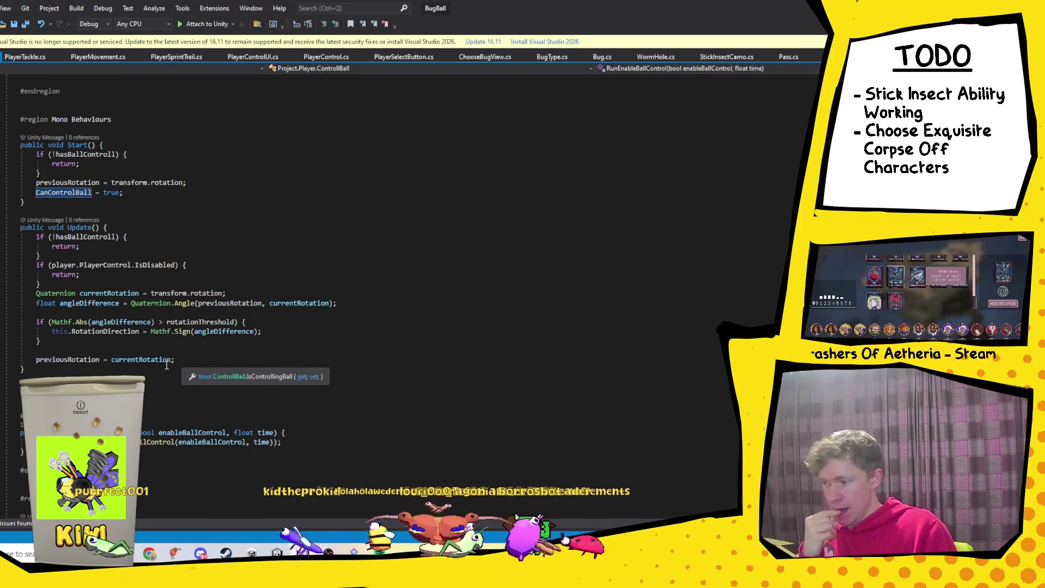
scroll(91, 260, "up", 10)
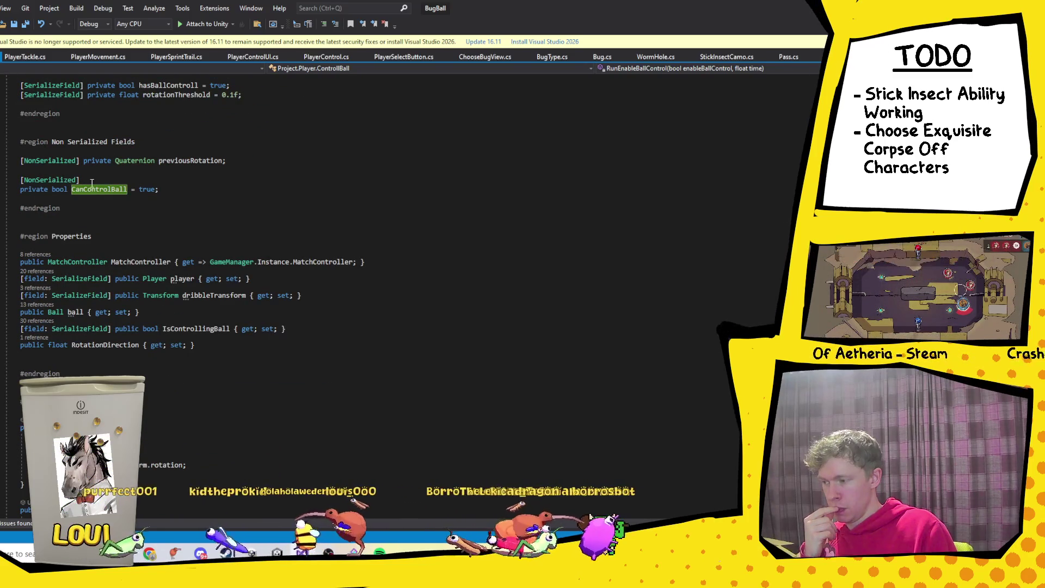
double_click(38, 190)
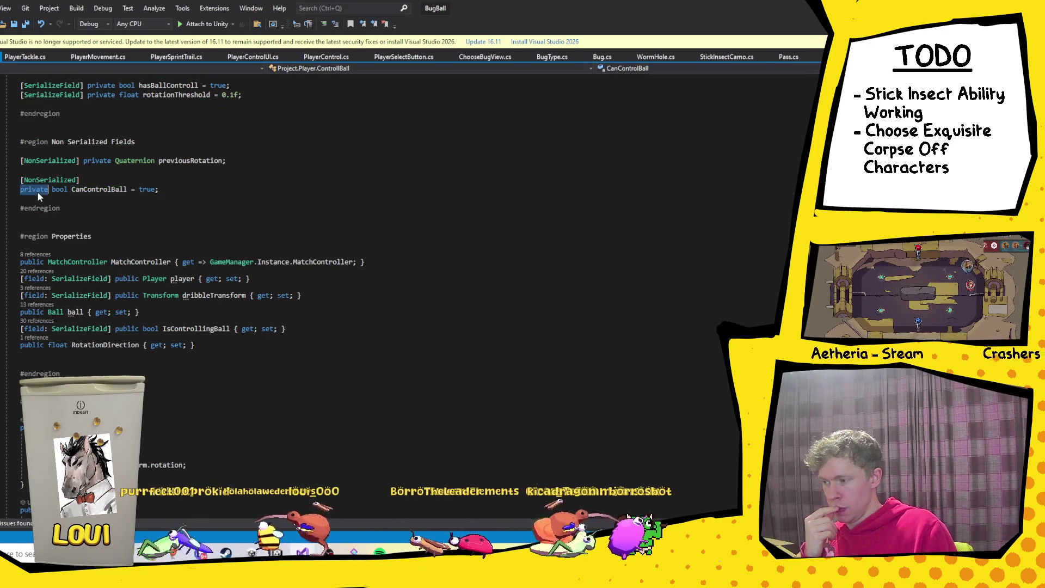
left_click_drag(84, 179, 39, 183)
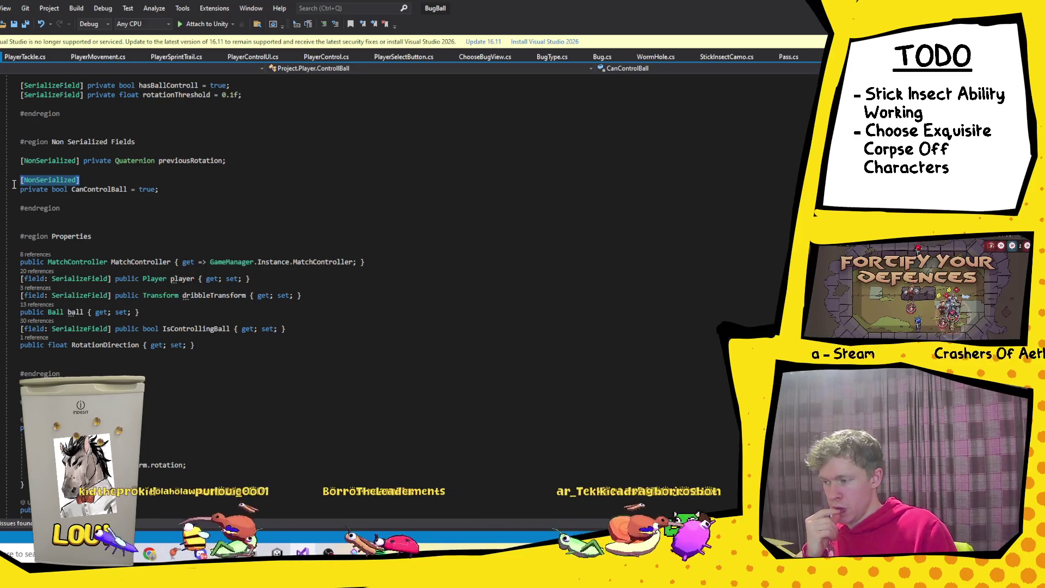
left_click(132, 189)
type("{ get; set; ")
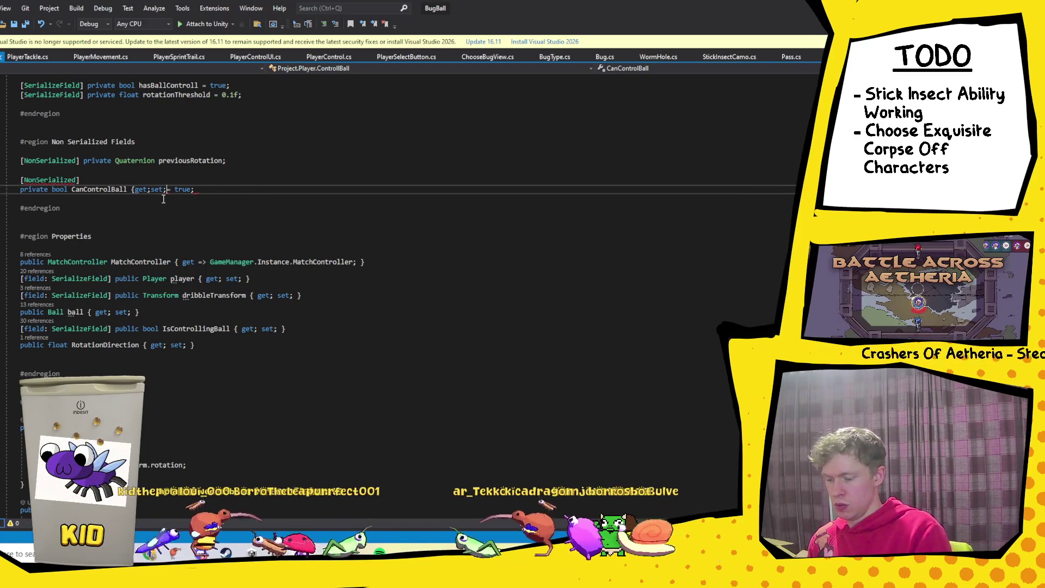
type("}")
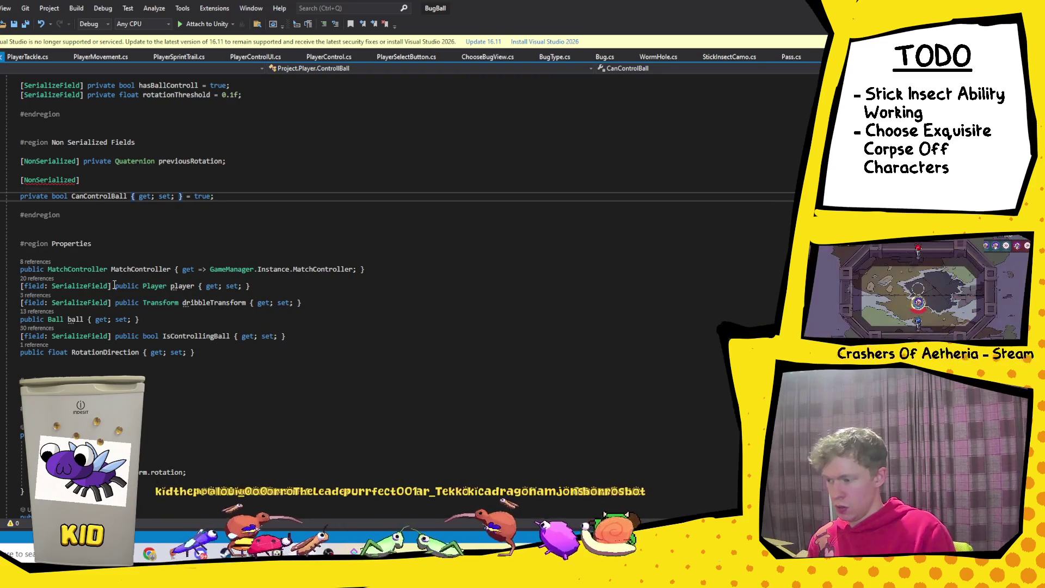
Step: Replace [NonSerialized] on CanControlBall with [field: SerializeField], then stop play mode in Unity
left_click_drag(113, 285, 21, 285)
key("ctrl+c")
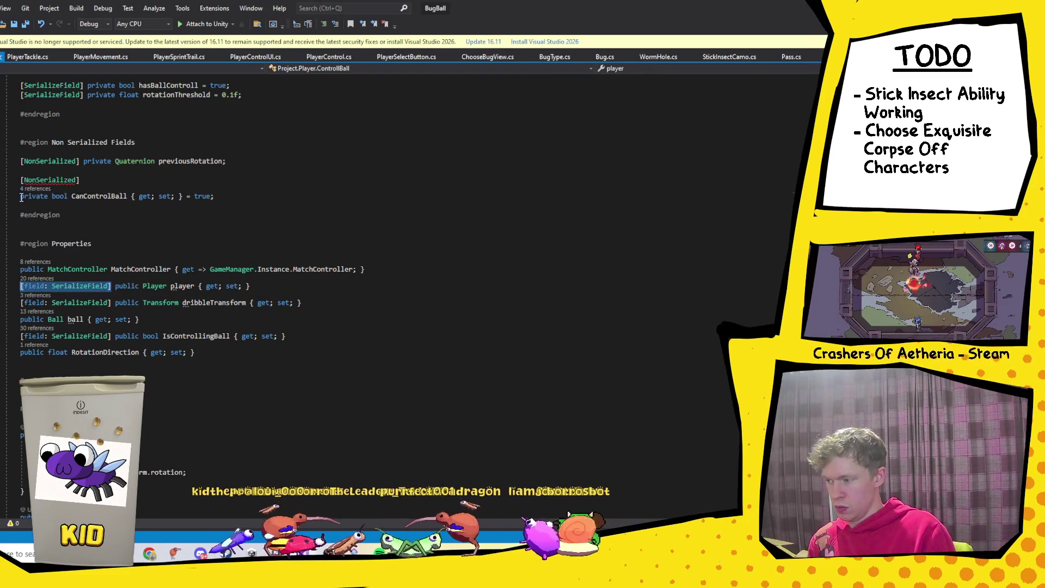
left_click(21, 197)
key("ctrl+v")
left_click_drag(81, 180, 20, 170)
key("Delete")
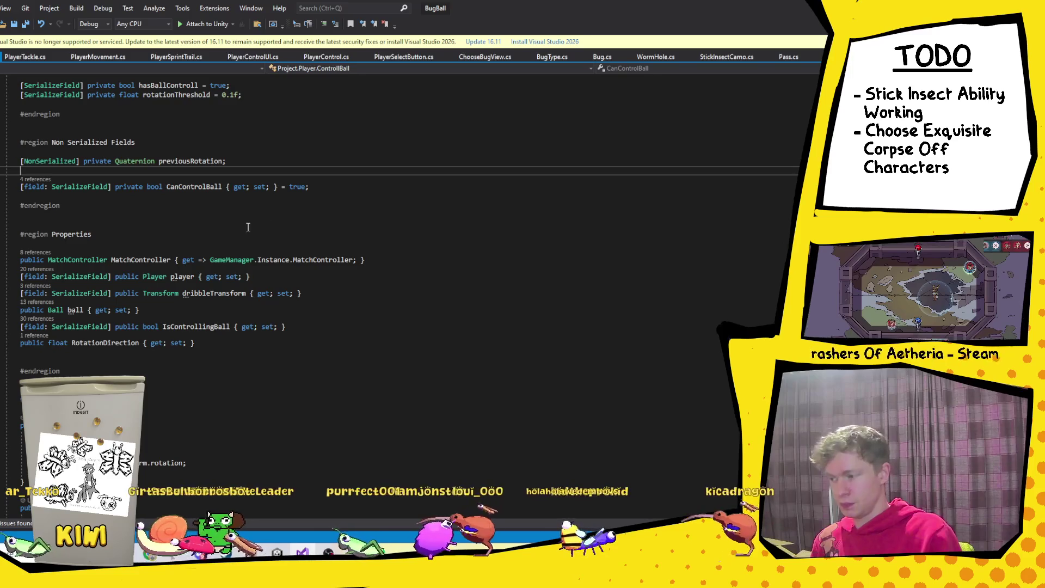
left_click(326, 190)
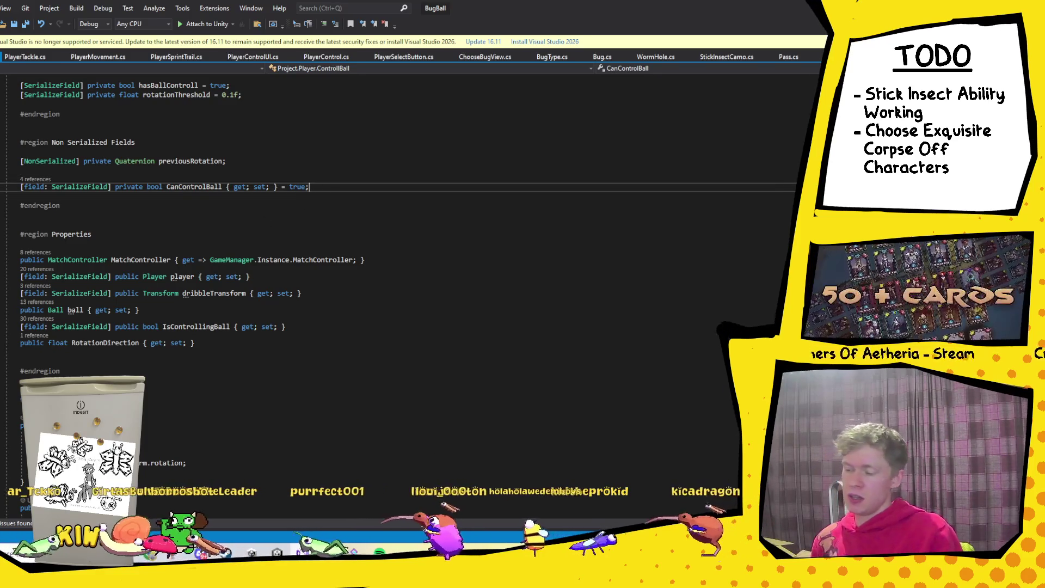
key("alt+Tab")
left_click(422, 32)
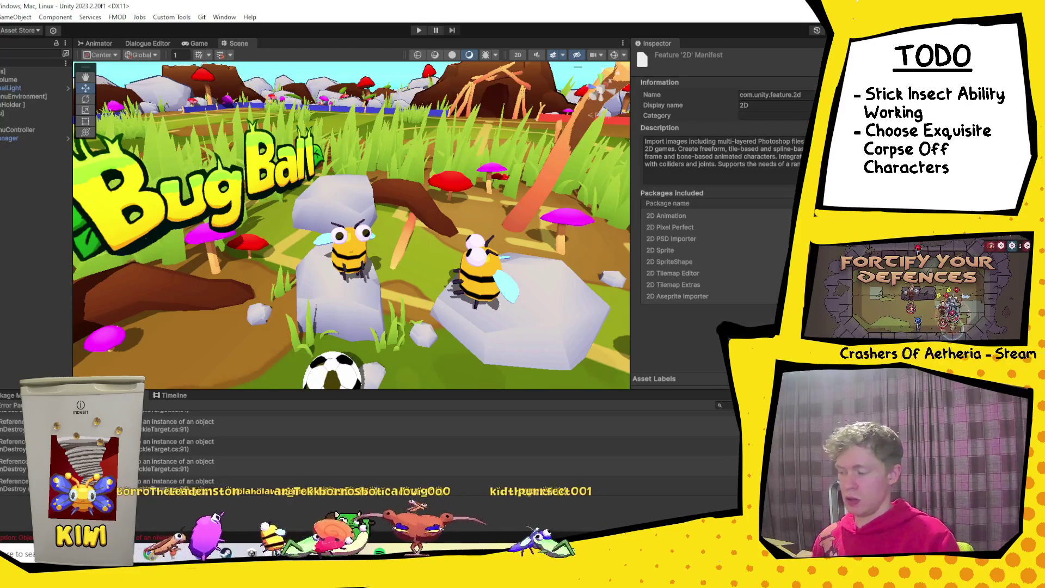
Step: Play through menu, team and stage selection to a fresh match, skipping the intro, then pause
left_click(419, 31)
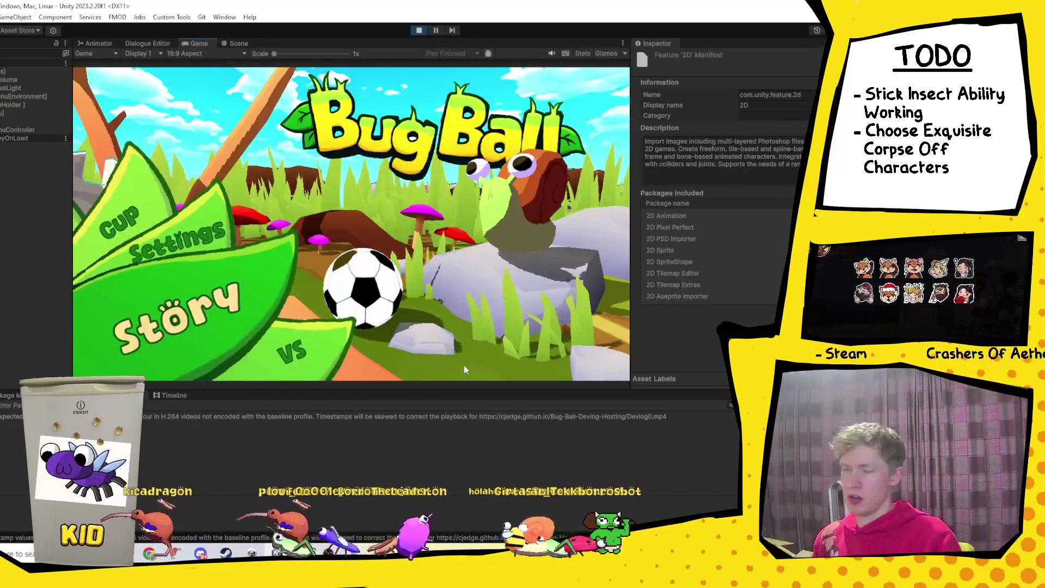
key("Return")
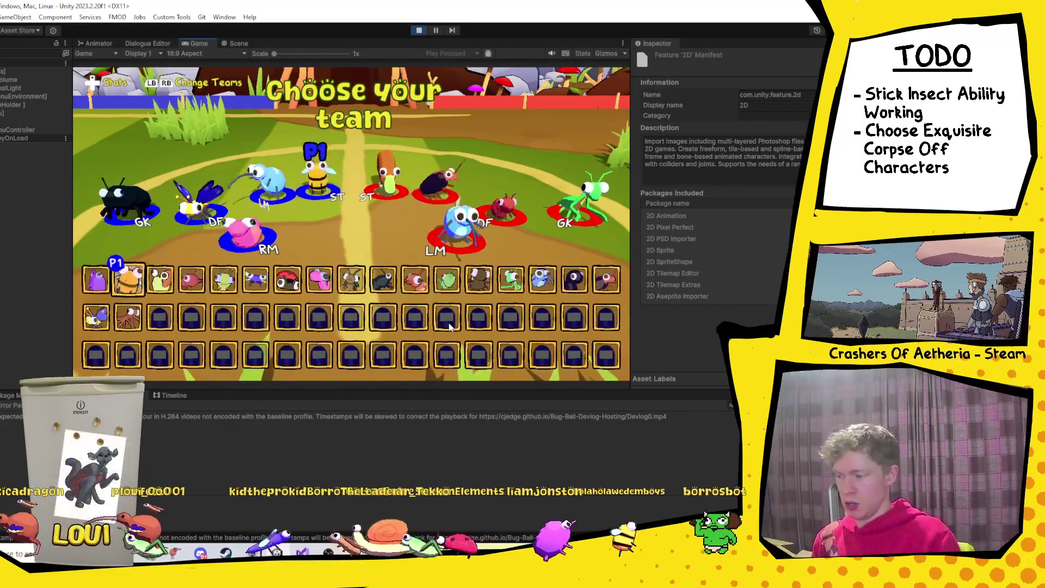
key("Return")
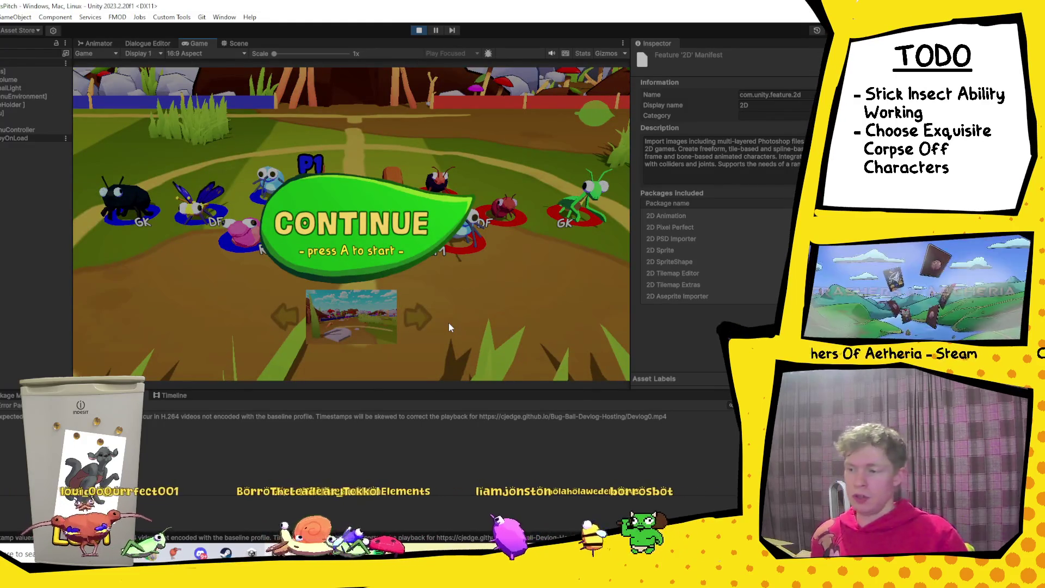
key("Return")
key("Escape")
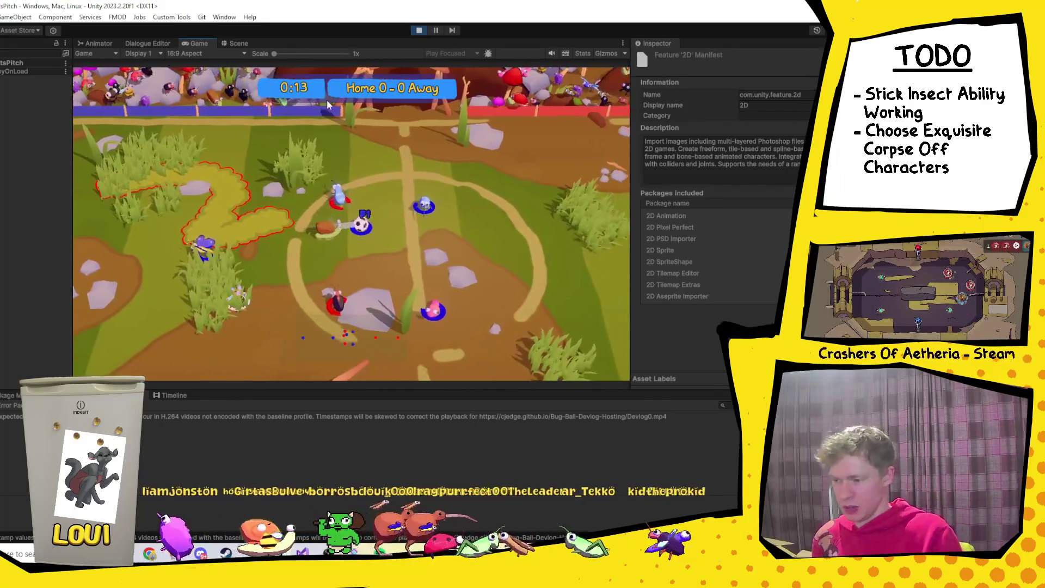
left_click(437, 30)
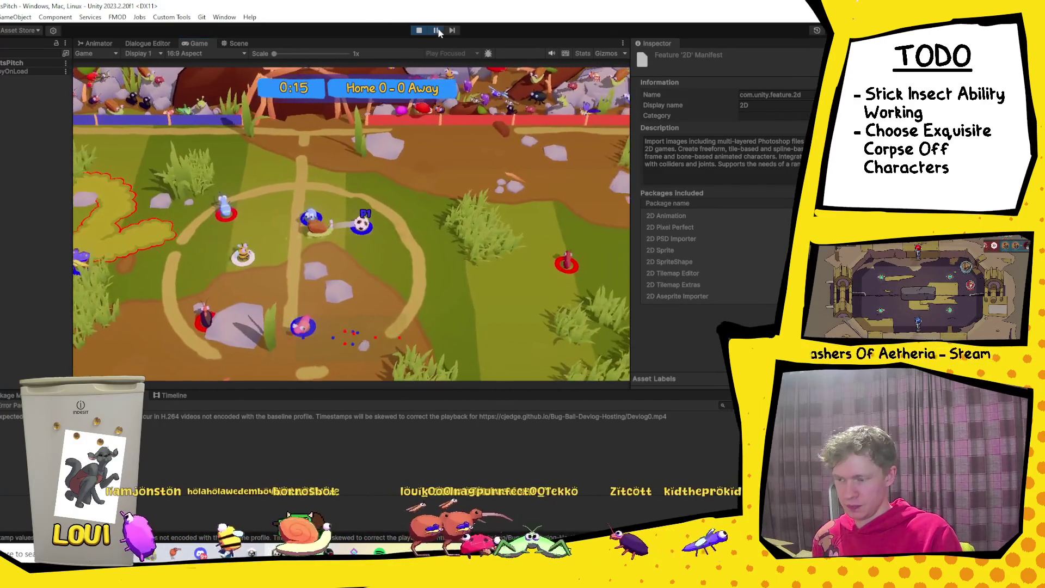
Step: In Scene view, expand a Player(Clone) and inspect its Ball Detector, then return to ControllBall
left_click(239, 43)
left_click(254, 187)
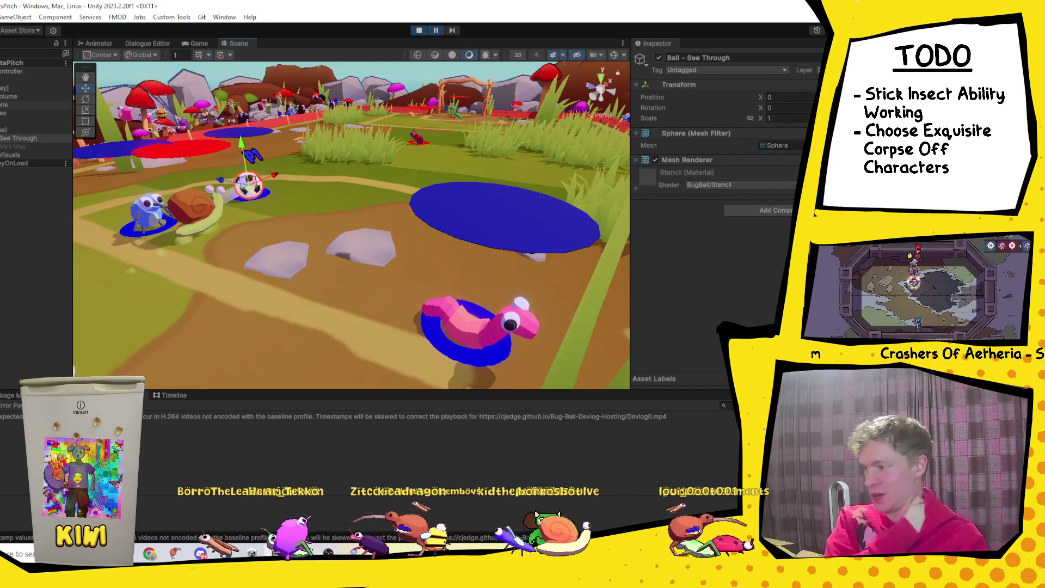
left_click(22, 138)
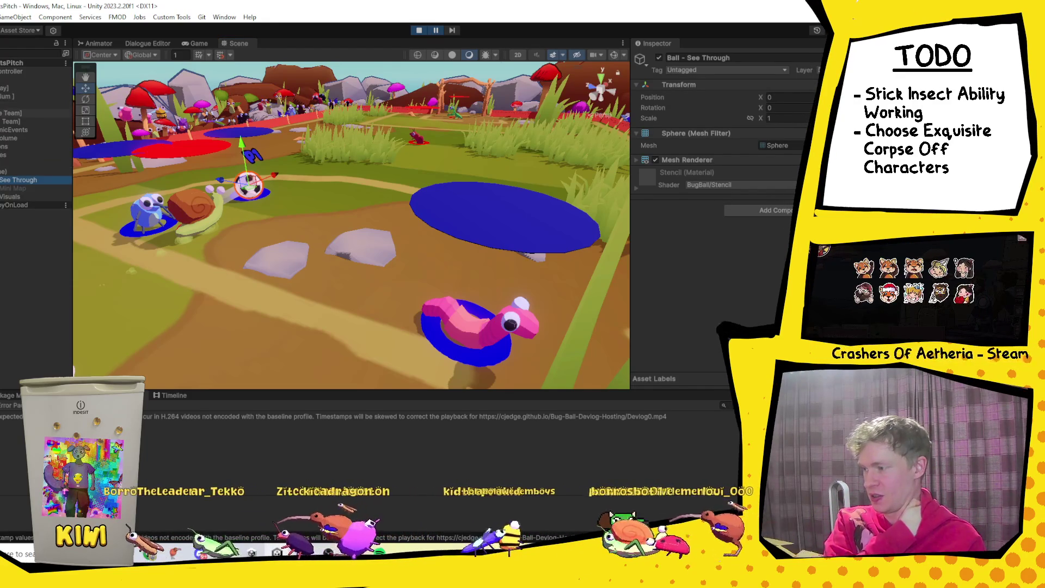
left_click(19, 132)
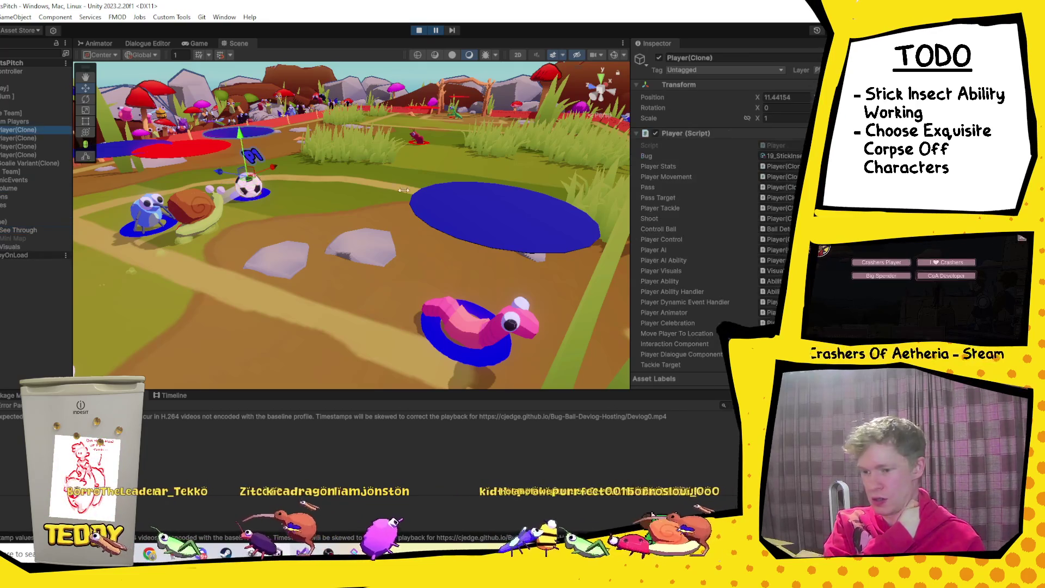
scroll(688, 238, "down", 5)
left_click(2, 130)
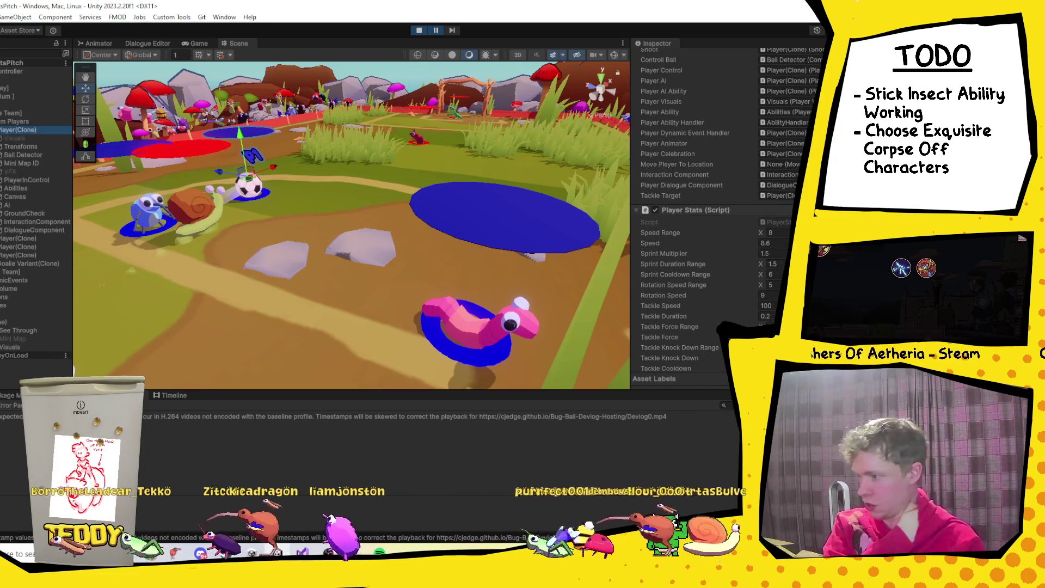
left_click(6, 155)
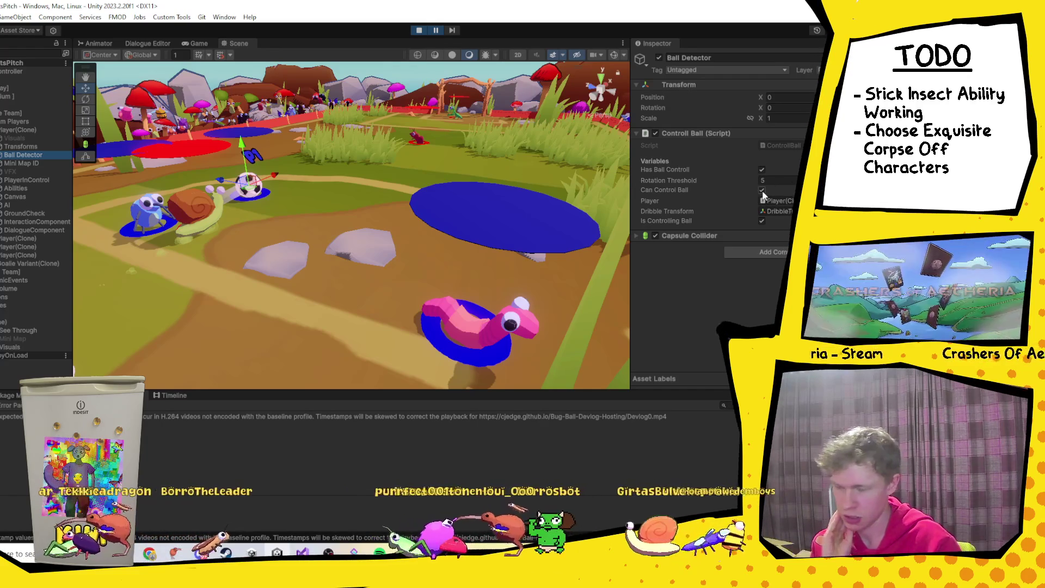
left_click(302, 552)
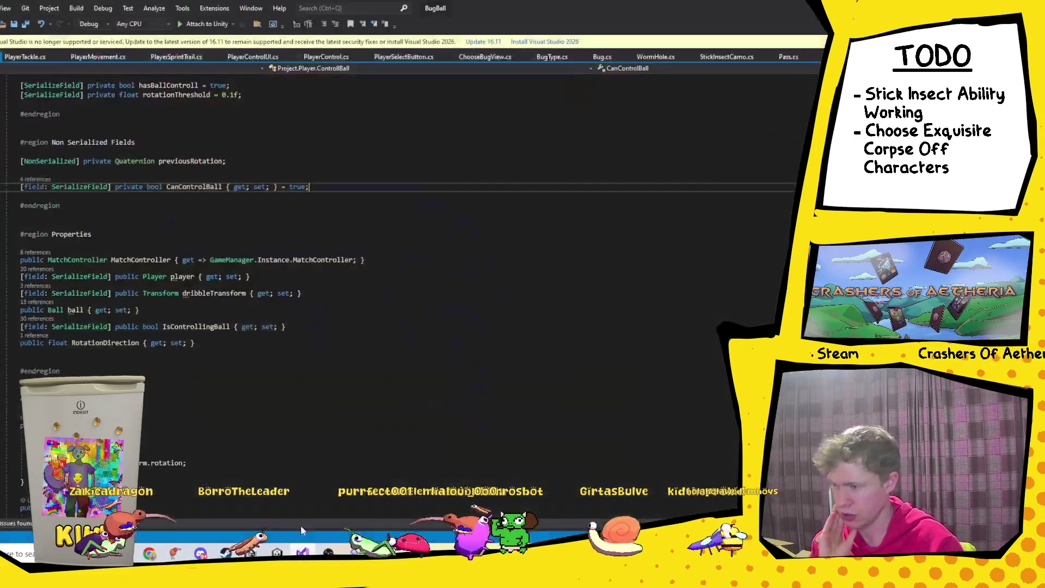
Step: List all EnableBallControl references and check the WoodlouseRoll and StickInsectCamo calls
scroll(183, 293, "down", 20)
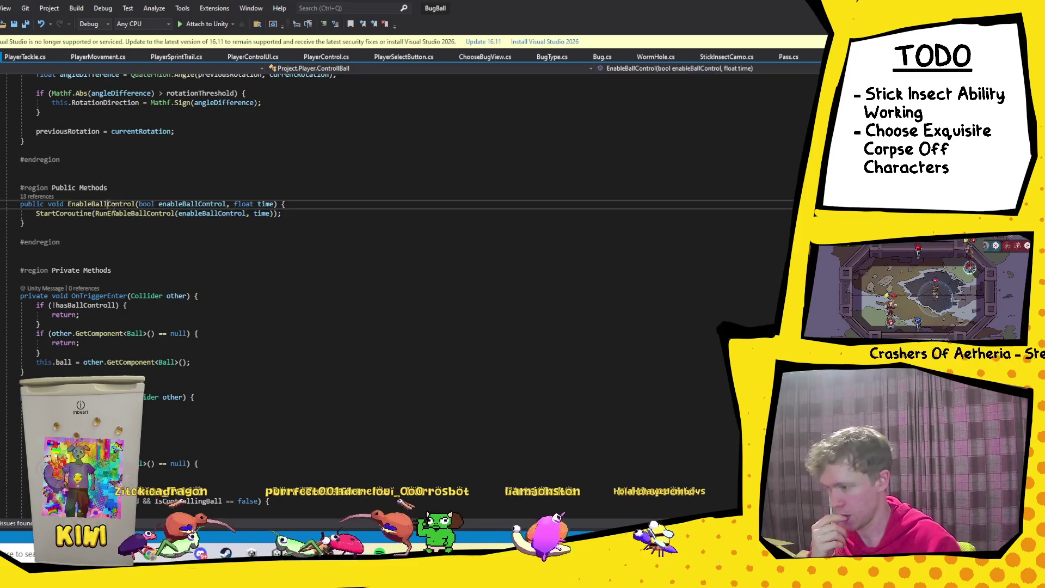
right_click(108, 204)
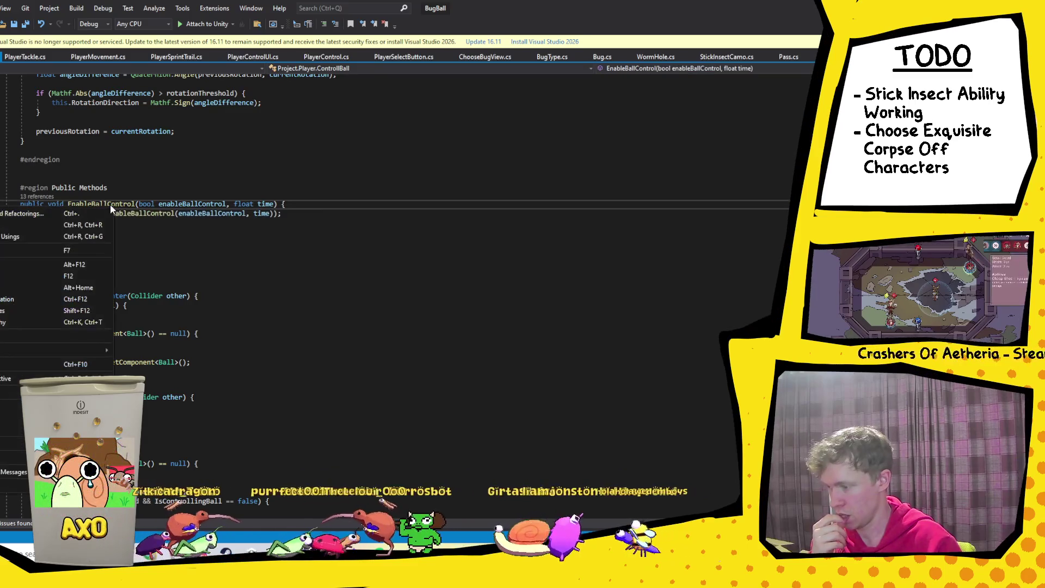
left_click(14, 310)
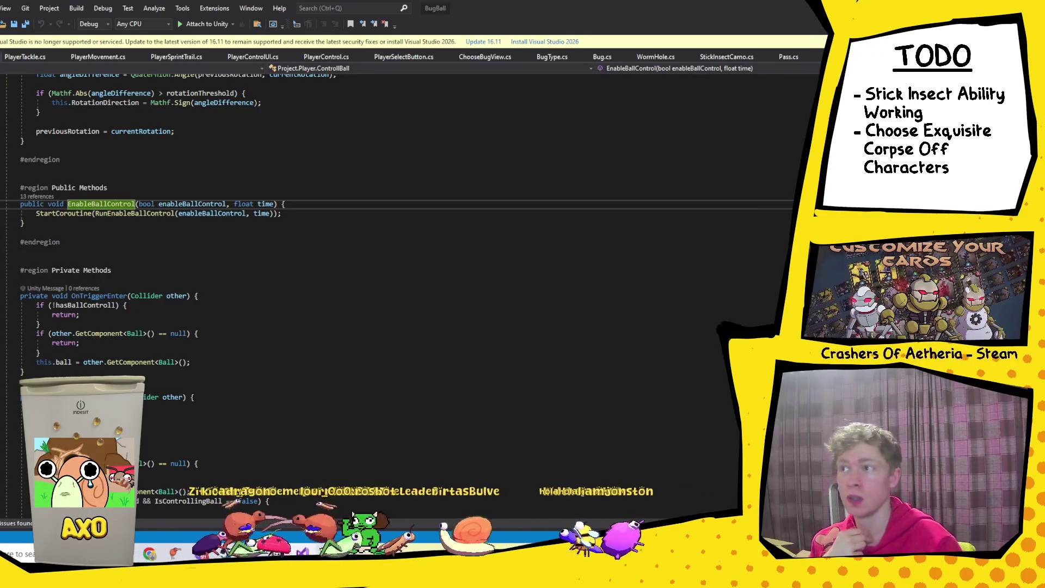
key("Return")
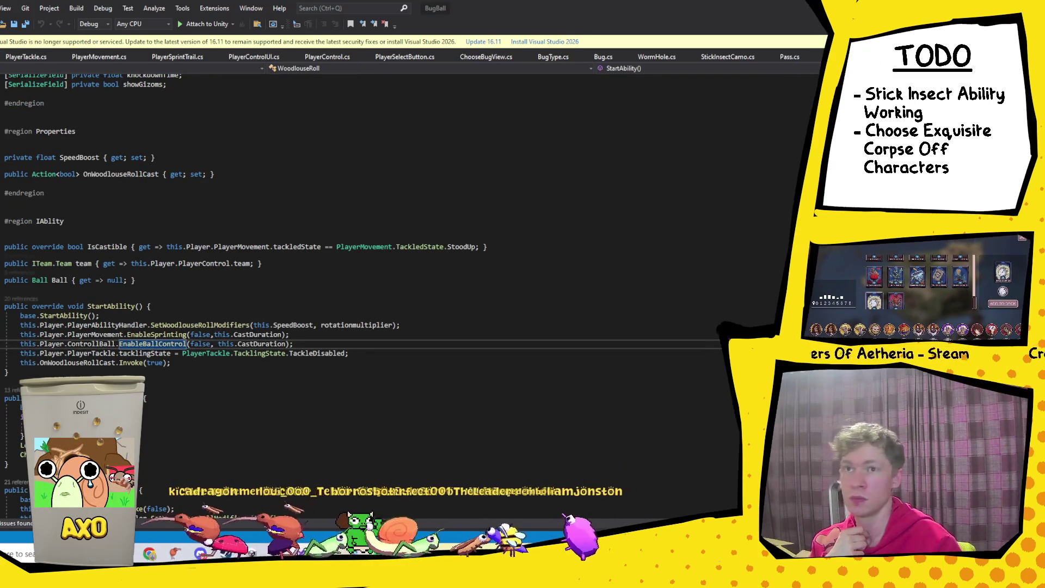
key("Down")
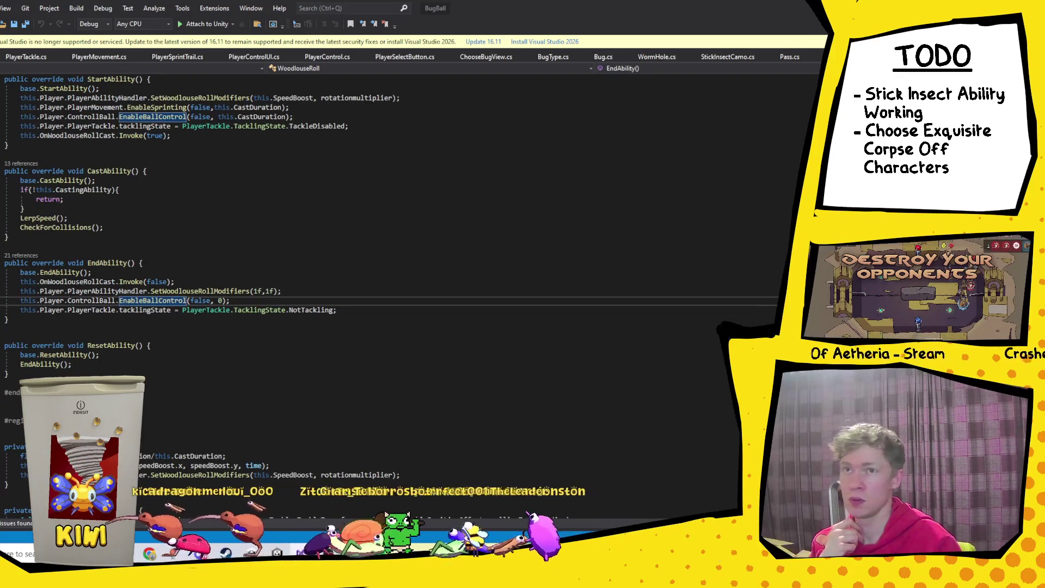
key("Down")
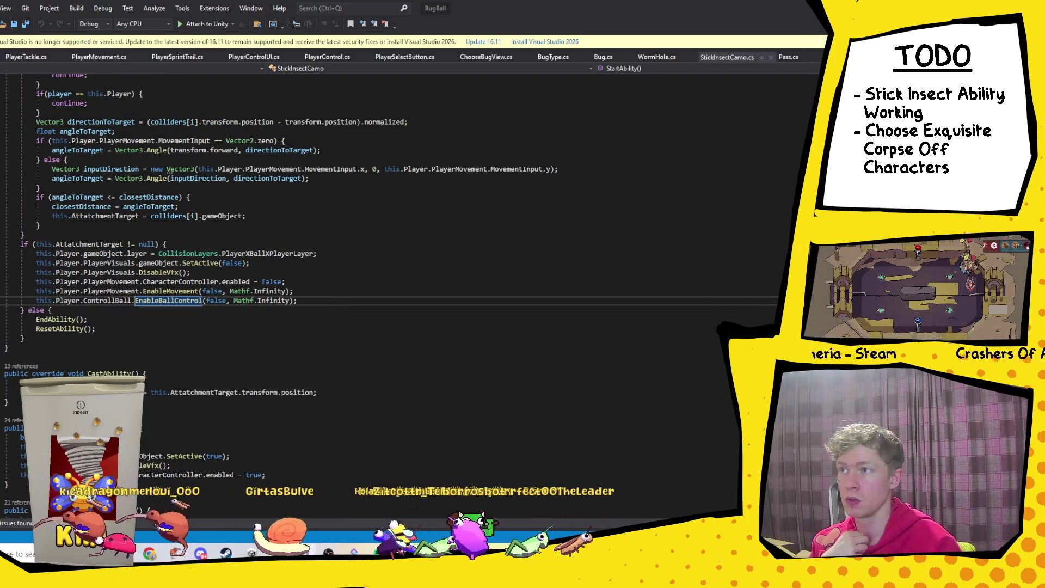
Step: Review the CaterpillarCocoon, DisablePlayerAfterTackle, WormHole and PerformPass callers, then switch to Discord
key("Down")
key("Down")
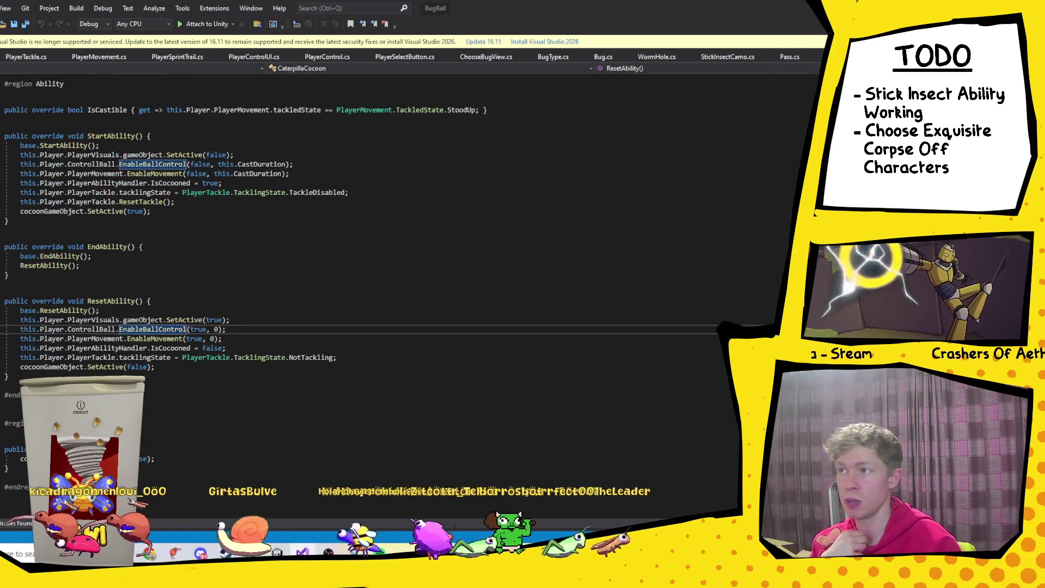
key("Down")
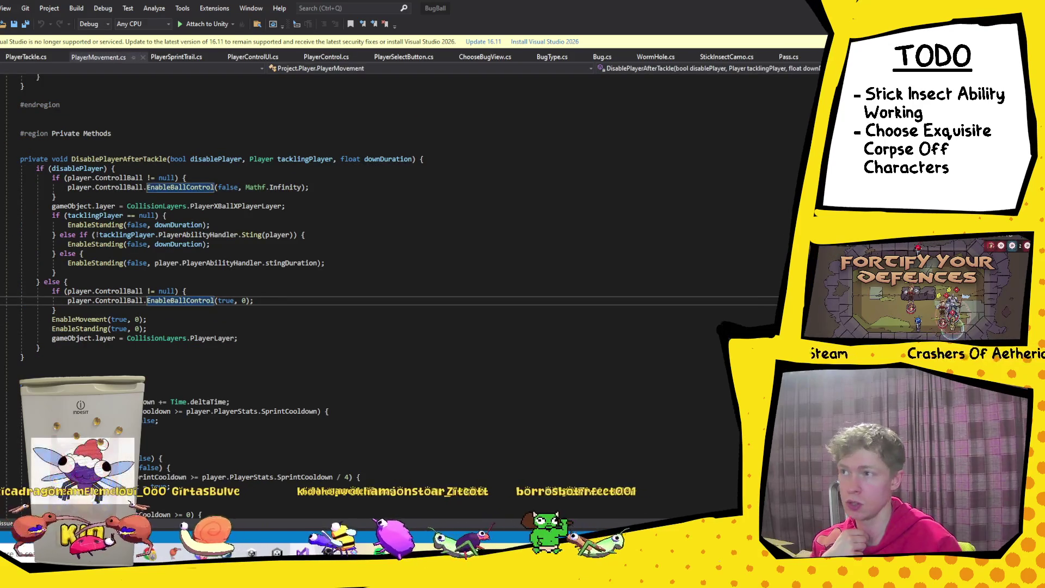
key("Down")
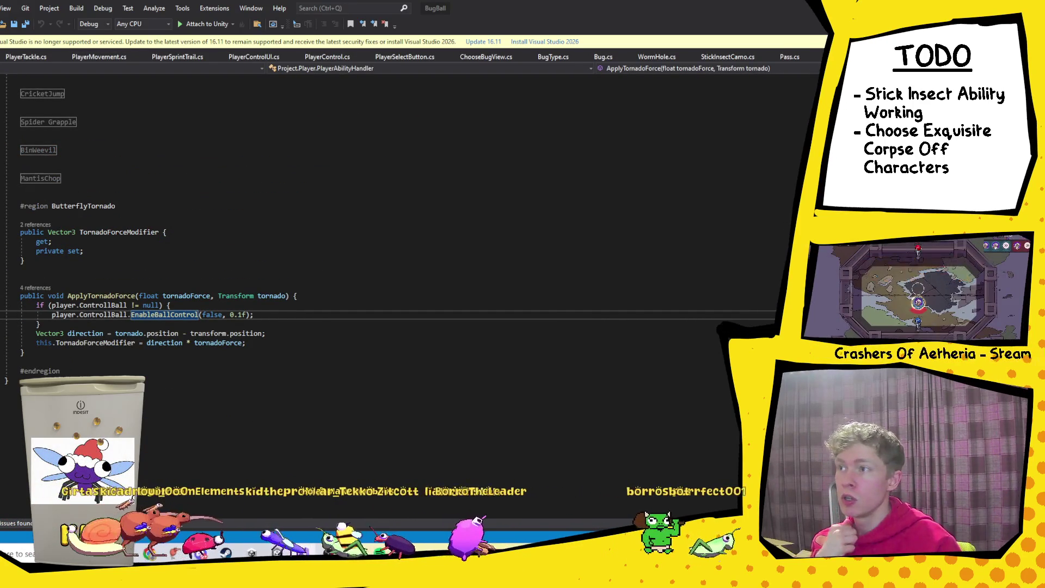
key("Down")
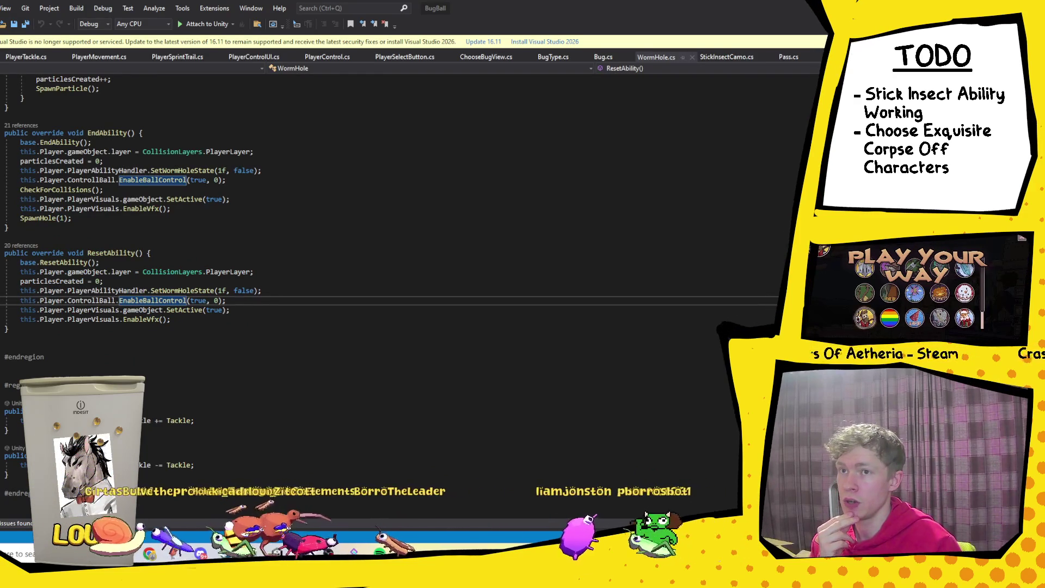
key("Down")
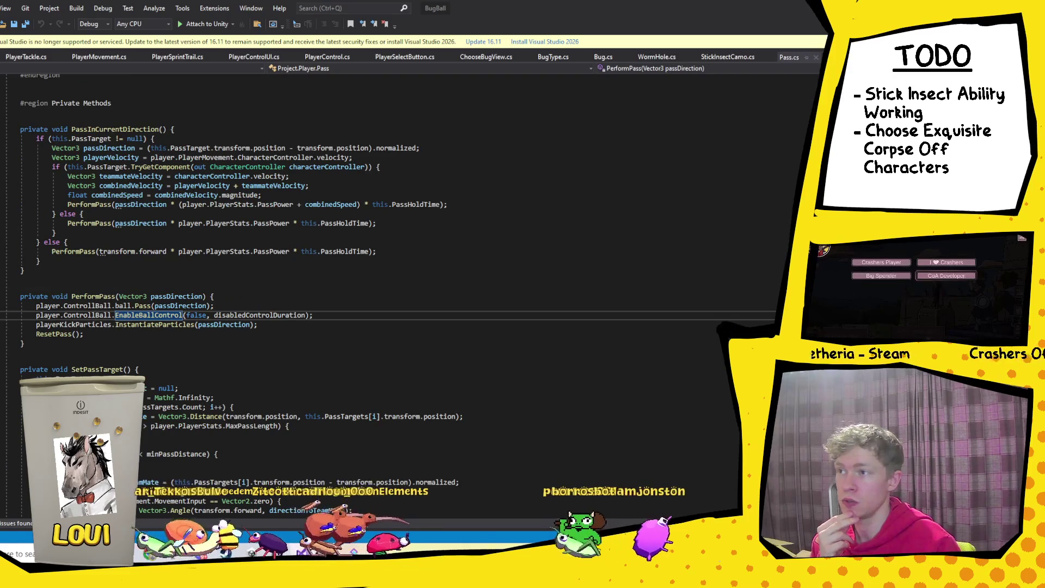
key("Down")
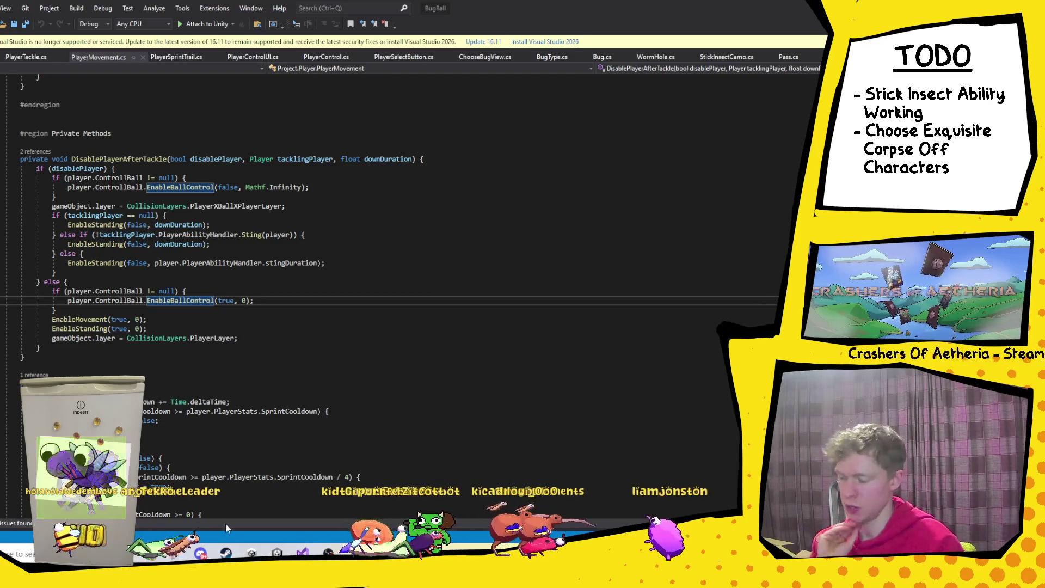
left_click(200, 554)
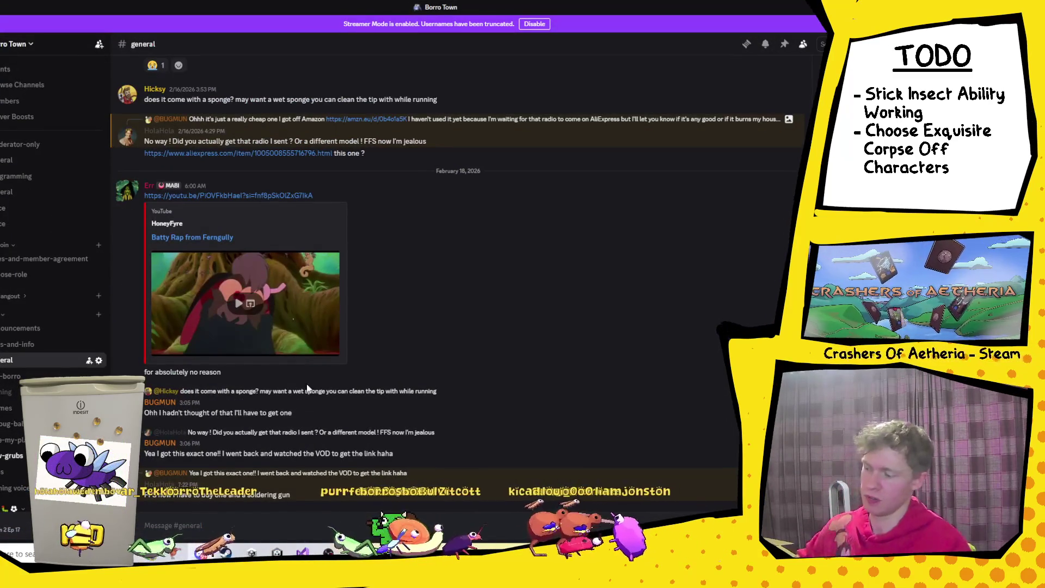
key("alt+shift+Down")
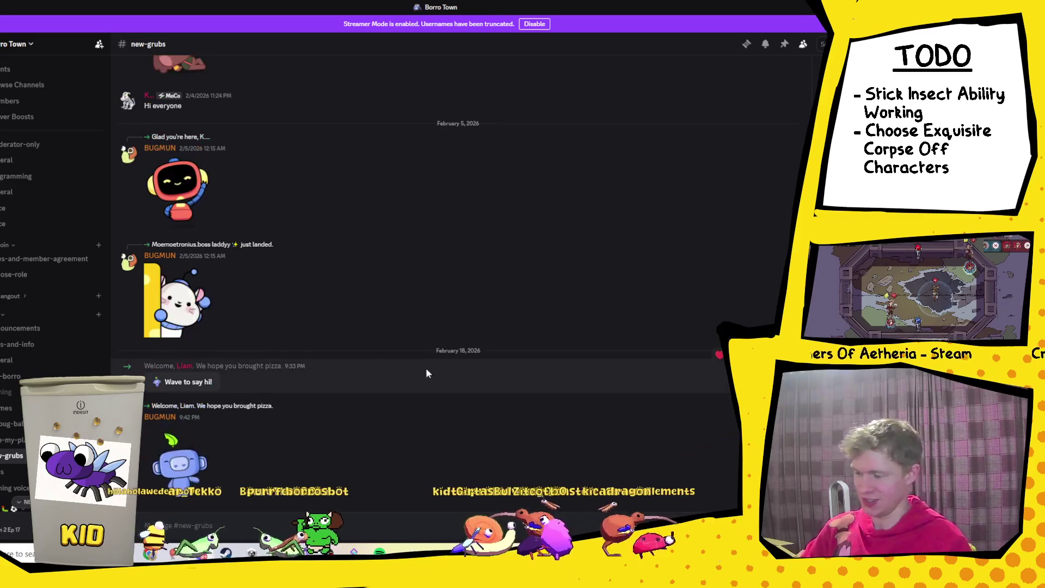
scroll(44, 362, "down", 8)
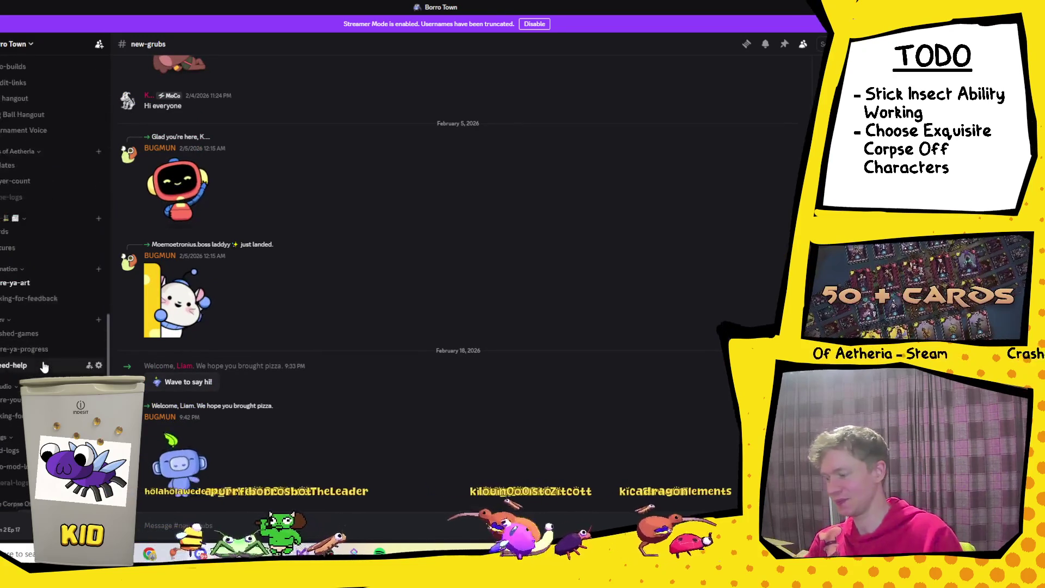
scroll(44, 327, "up", 2)
left_click(16, 228)
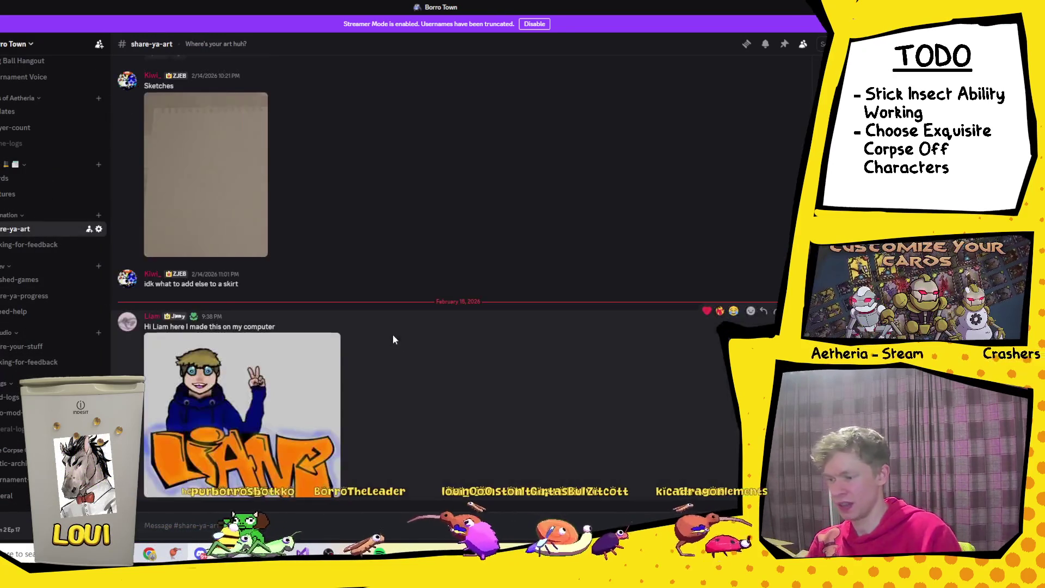
left_click(327, 360)
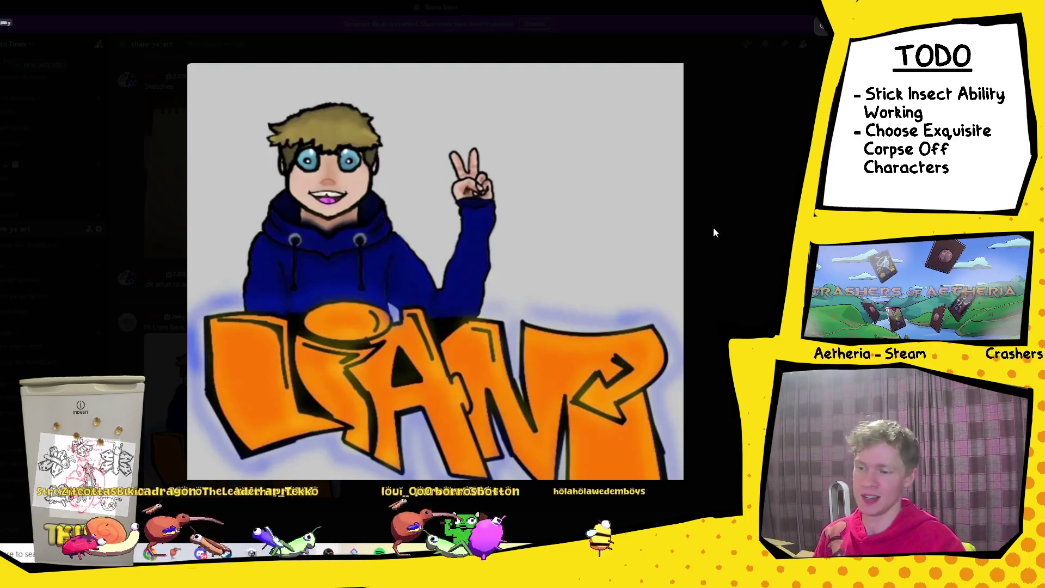
left_click(723, 215)
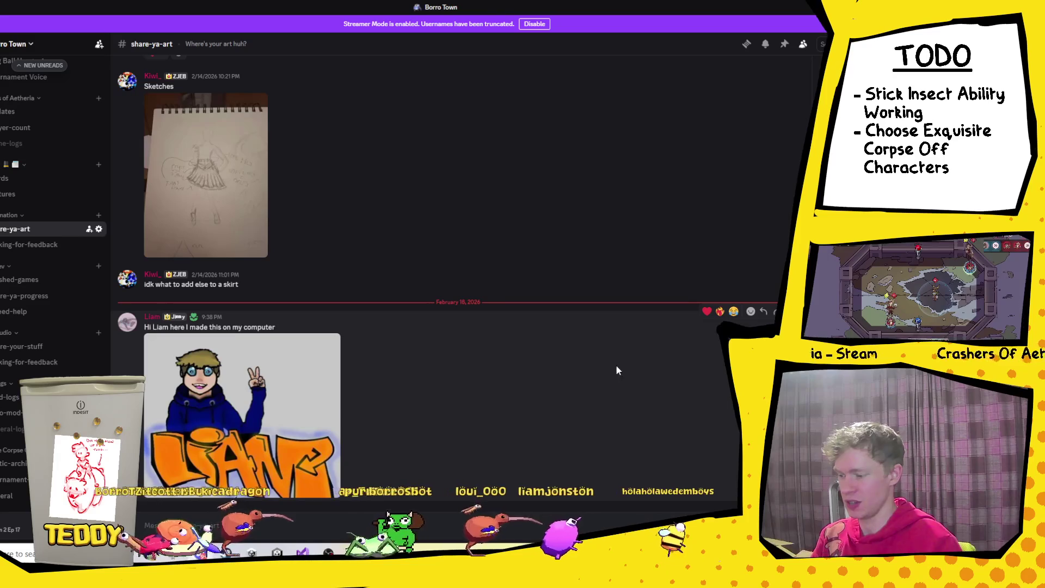
scroll(721, 319, "down", 1)
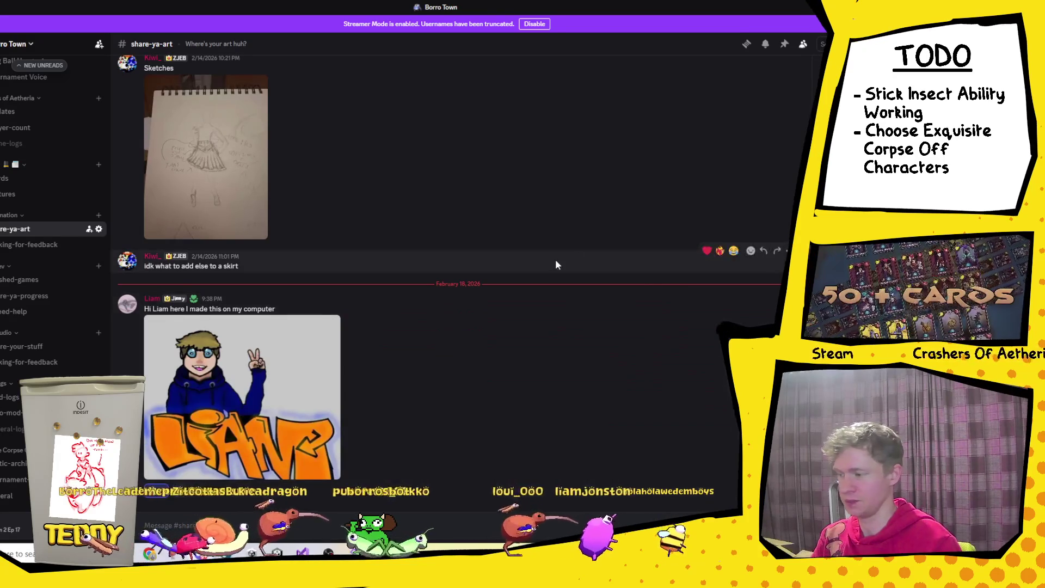
scroll(33, 79, "up", 6)
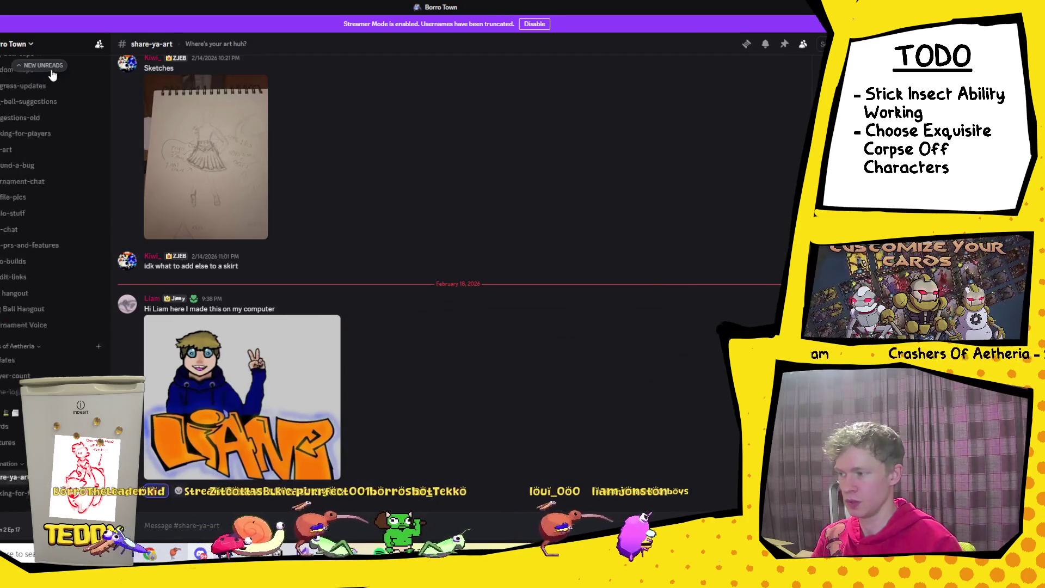
left_click(34, 79)
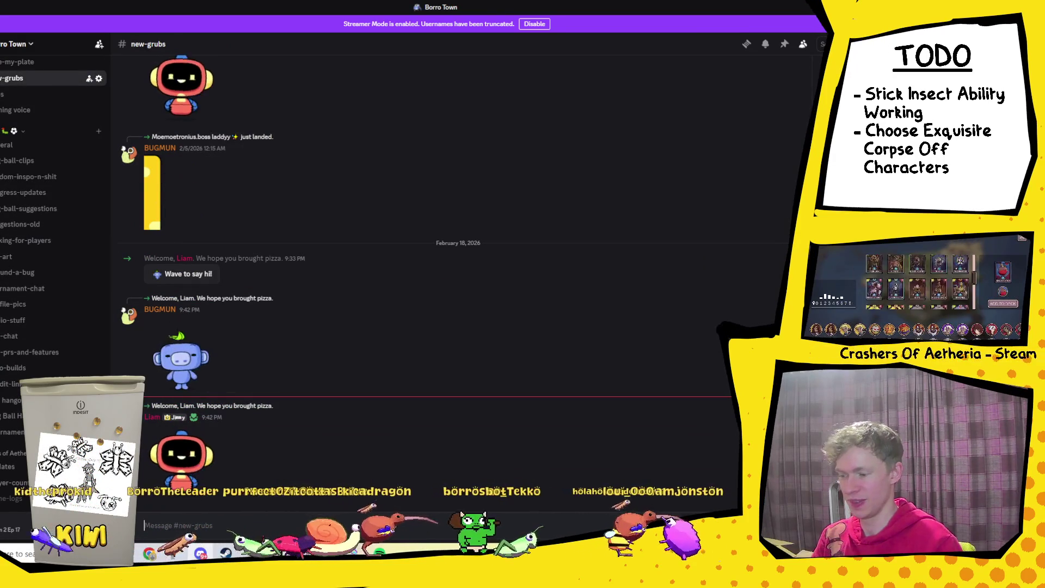
key("alt+Tab")
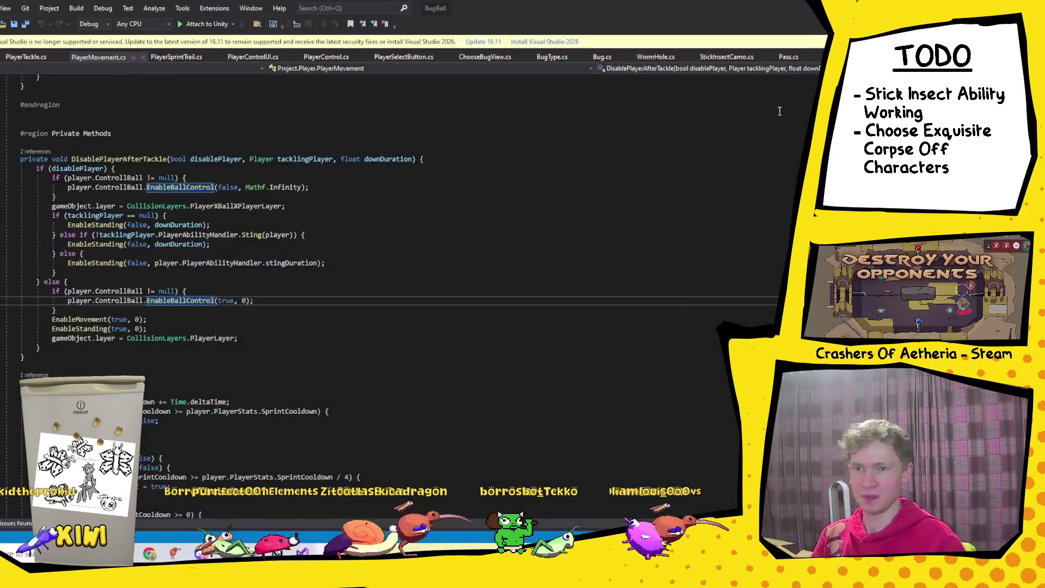
Step: Highlight DisablePlayerAfterTackle usages in PlayerMovement.cs and scroll around the StoodUp method
left_click(317, 305)
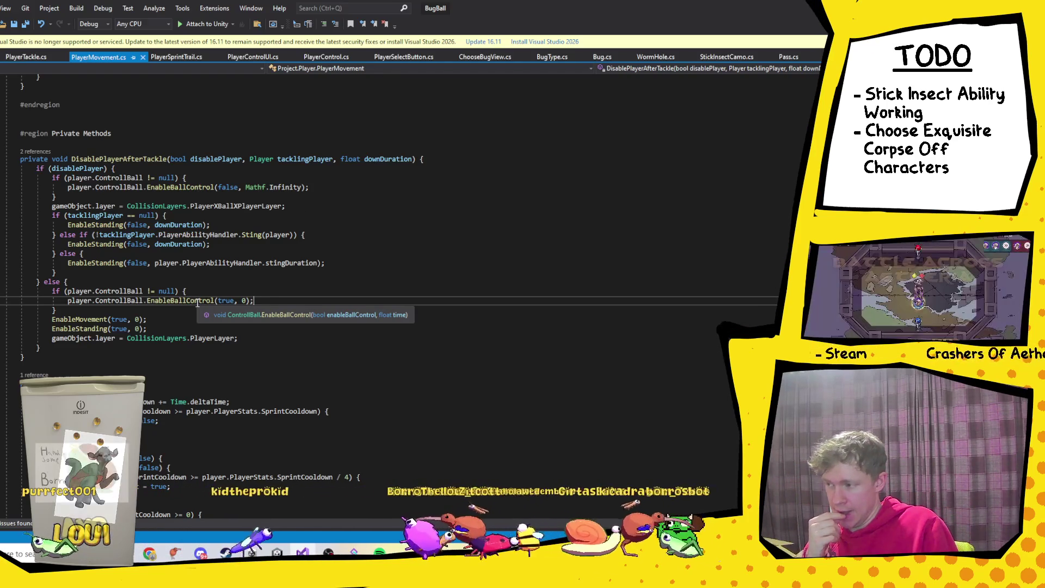
left_click(103, 160)
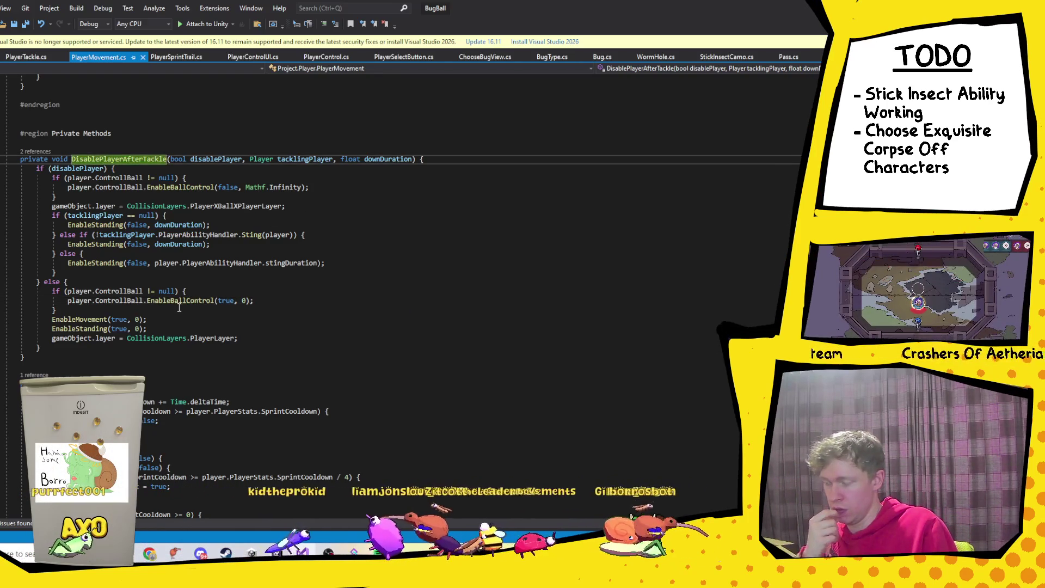
scroll(180, 309, "up", 10)
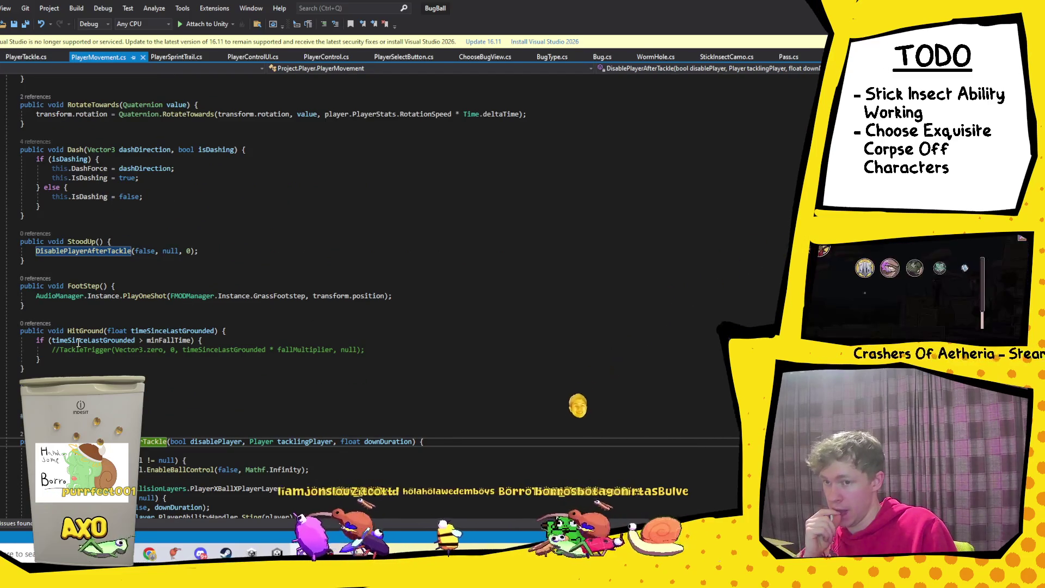
left_click(86, 249)
scroll(165, 321, "up", 12)
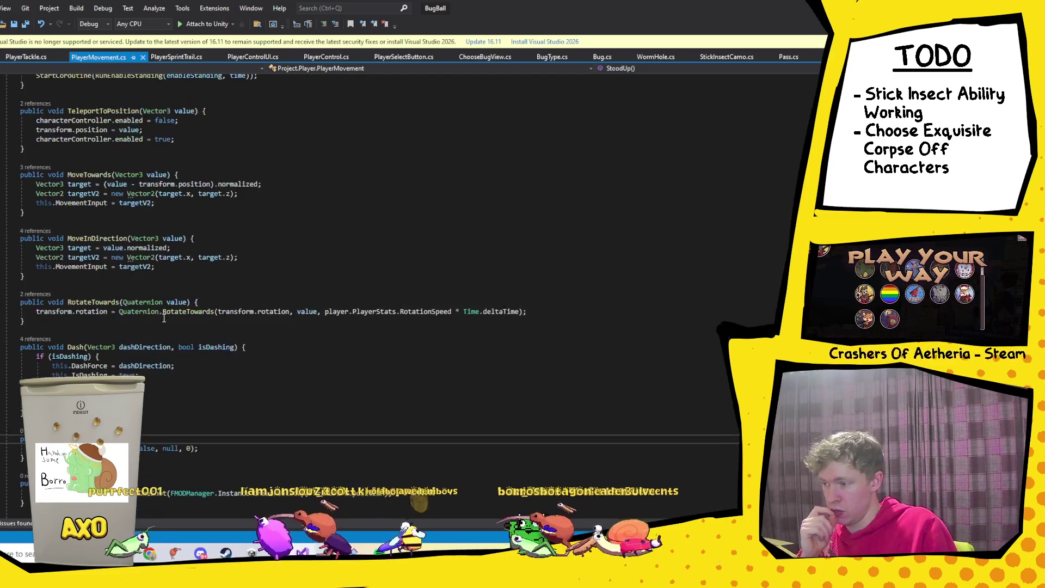
scroll(165, 321, "up", 20)
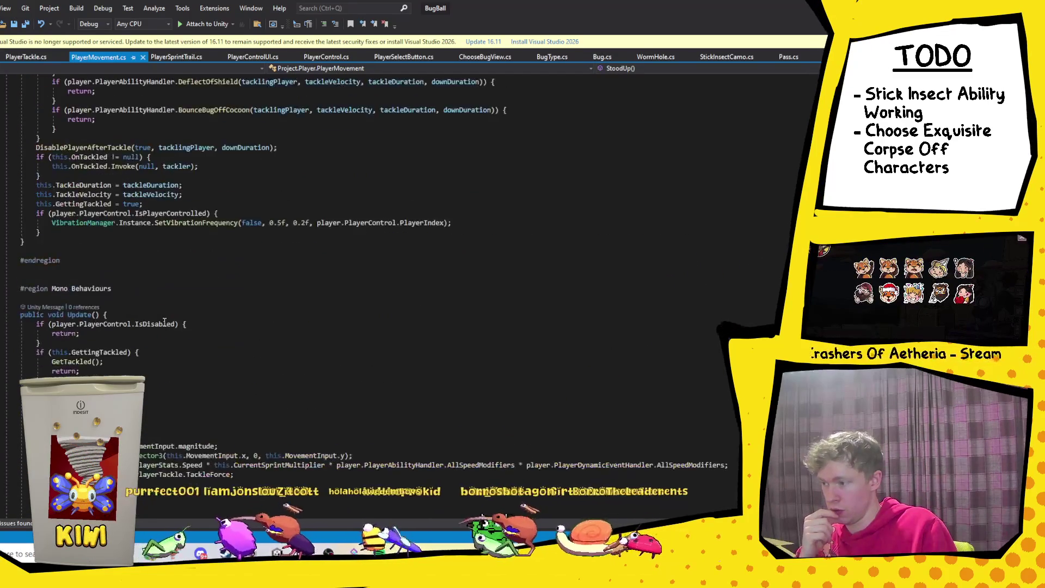
scroll(163, 321, "up", 12)
scroll(164, 322, "down", 20)
scroll(163, 322, "down", 20)
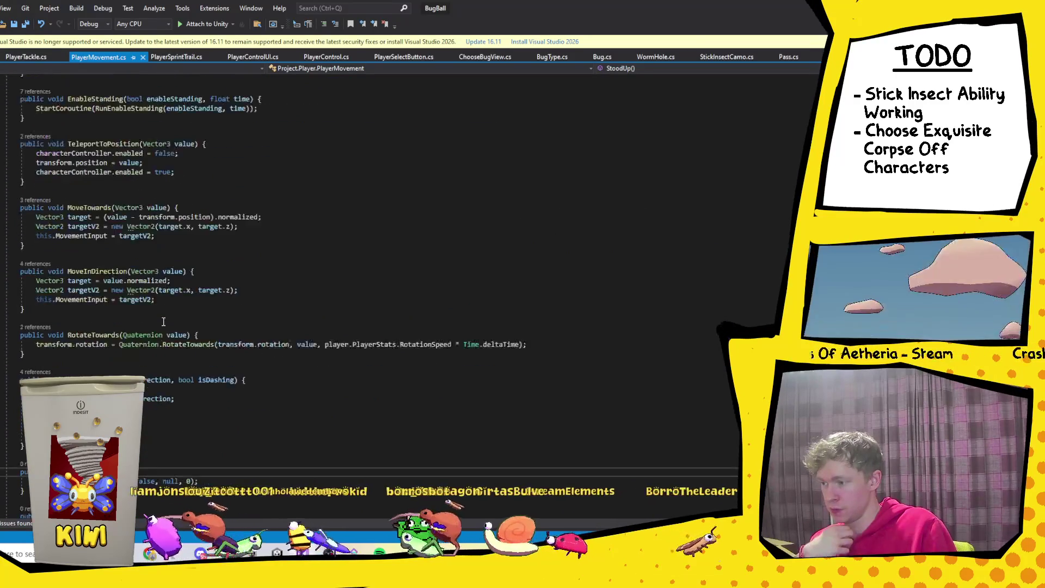
scroll(163, 322, "down", 20)
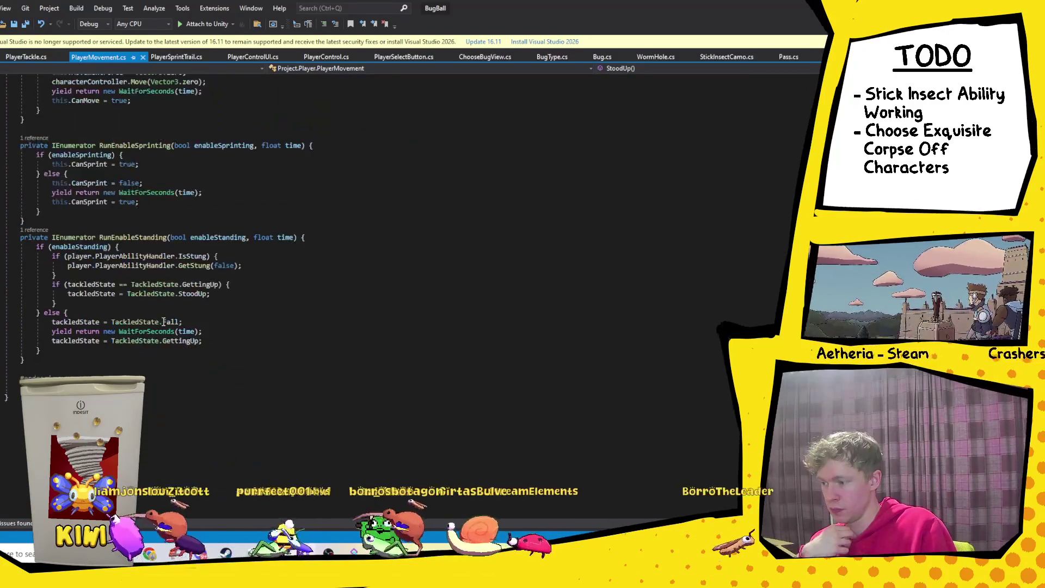
scroll(163, 322, "up", 18)
scroll(163, 322, "up", 15)
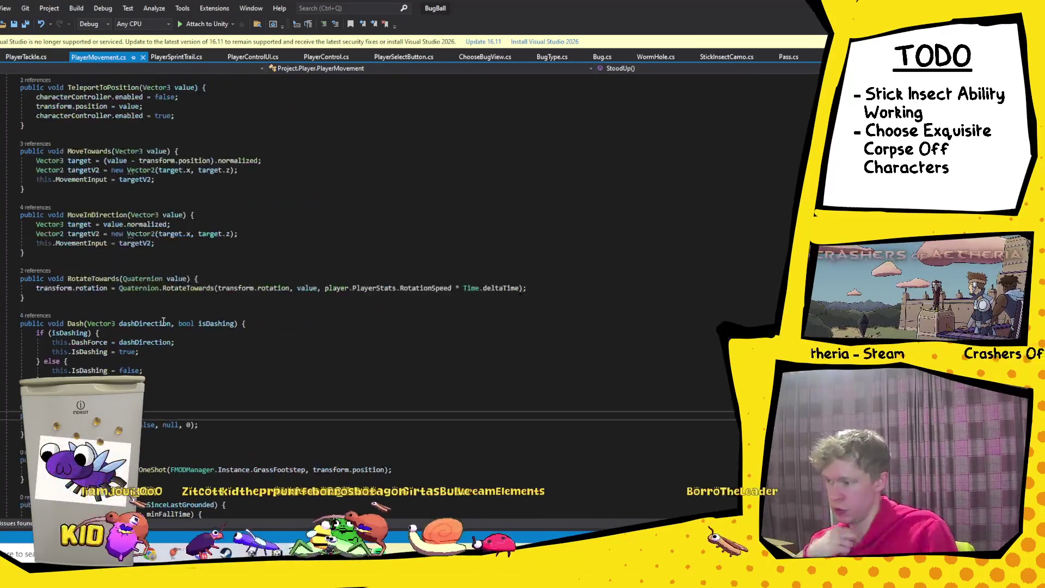
Step: Bring up the code actions near StoodUp, dismiss them, and keep reviewing the method
right_click(14, 383)
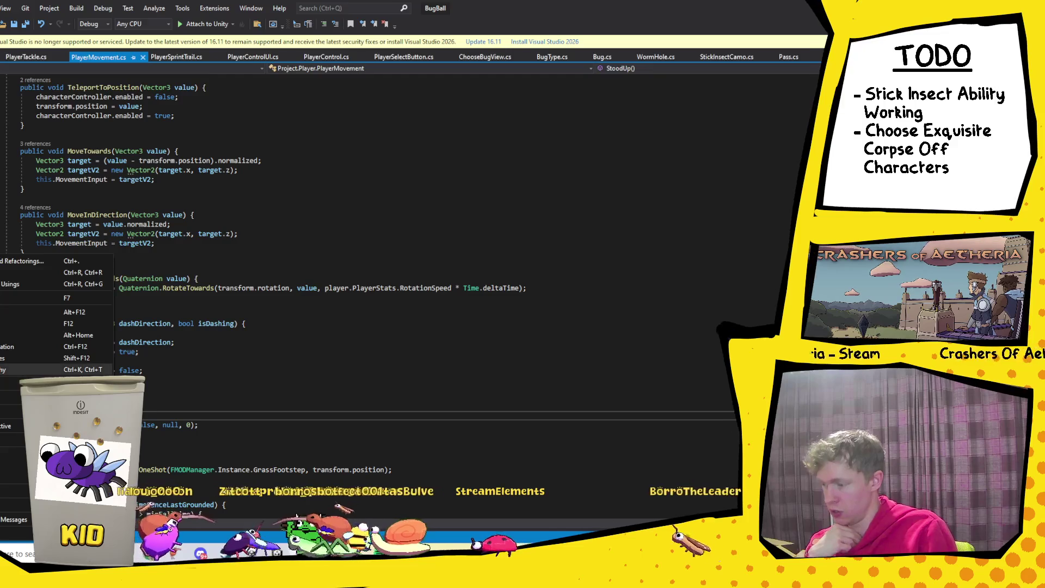
key("alt+Tab")
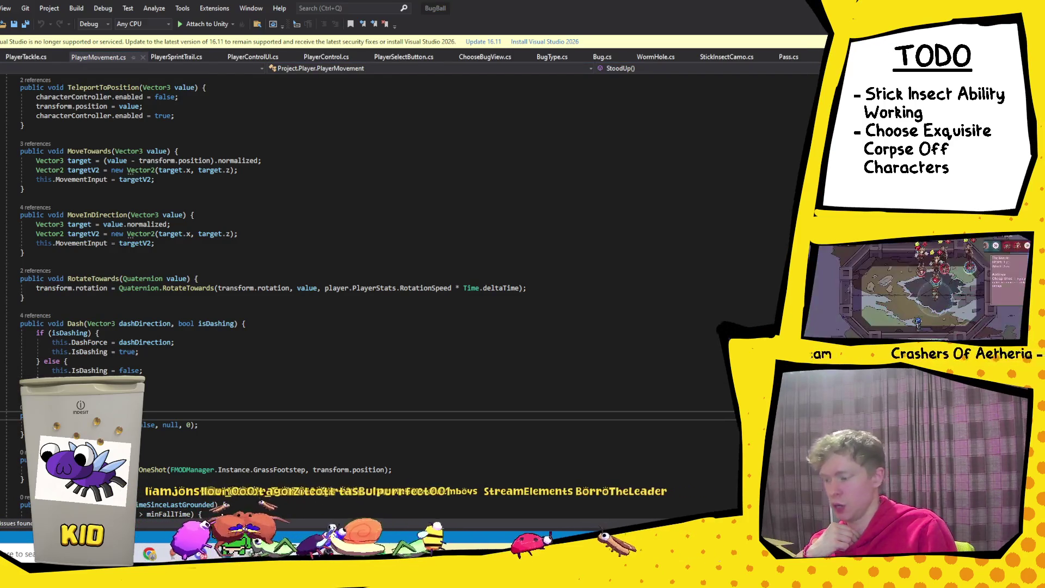
key("alt+Tab")
scroll(365, 310, "up", 20)
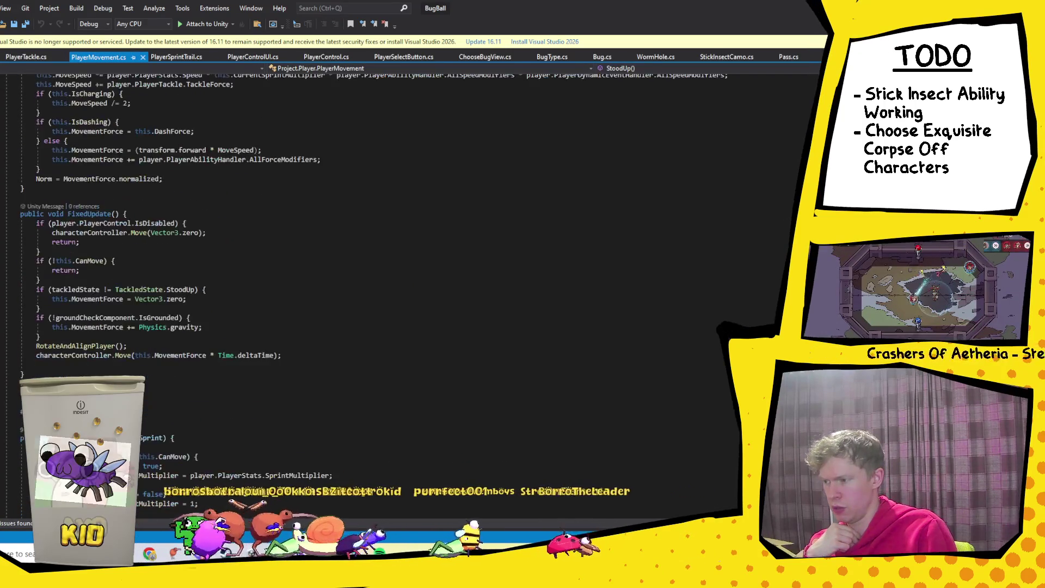
scroll(365, 310, "down", 20)
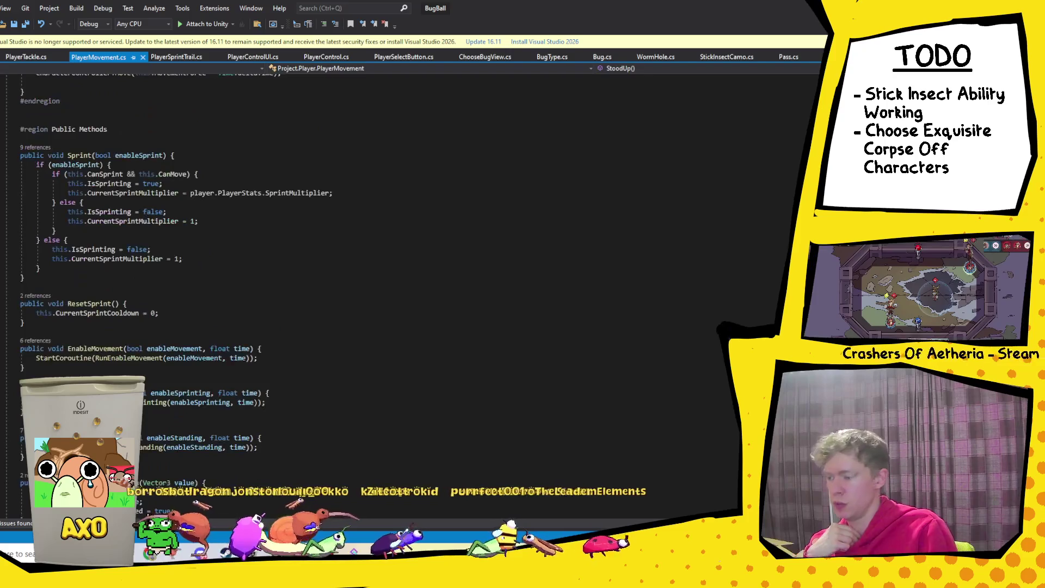
scroll(364, 310, "down", 6)
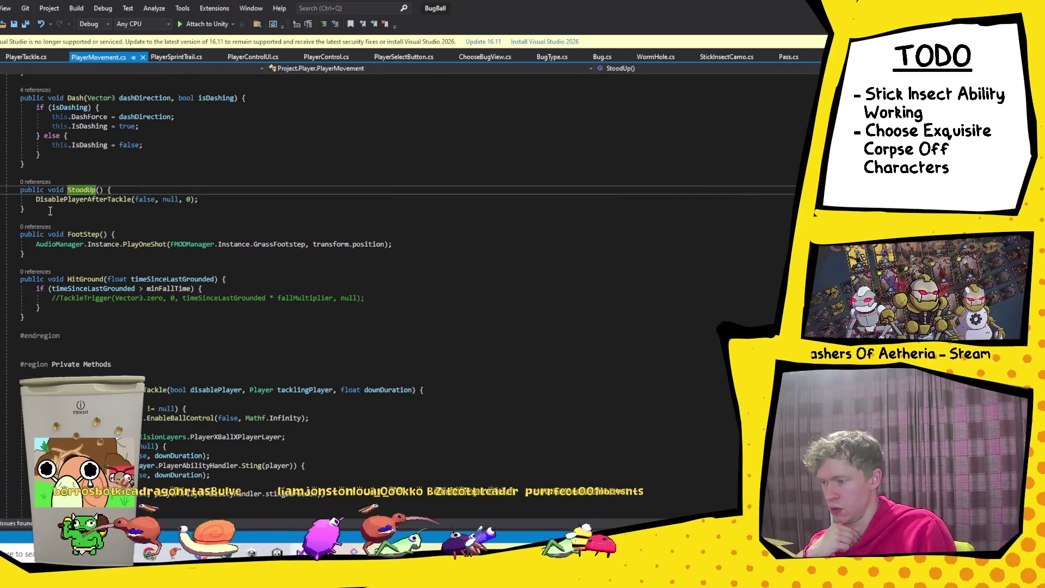
Step: Check DisablePlayerAfterTackle's references in TackleTrigger and StoodUp, plus its definition
right_click(71, 200)
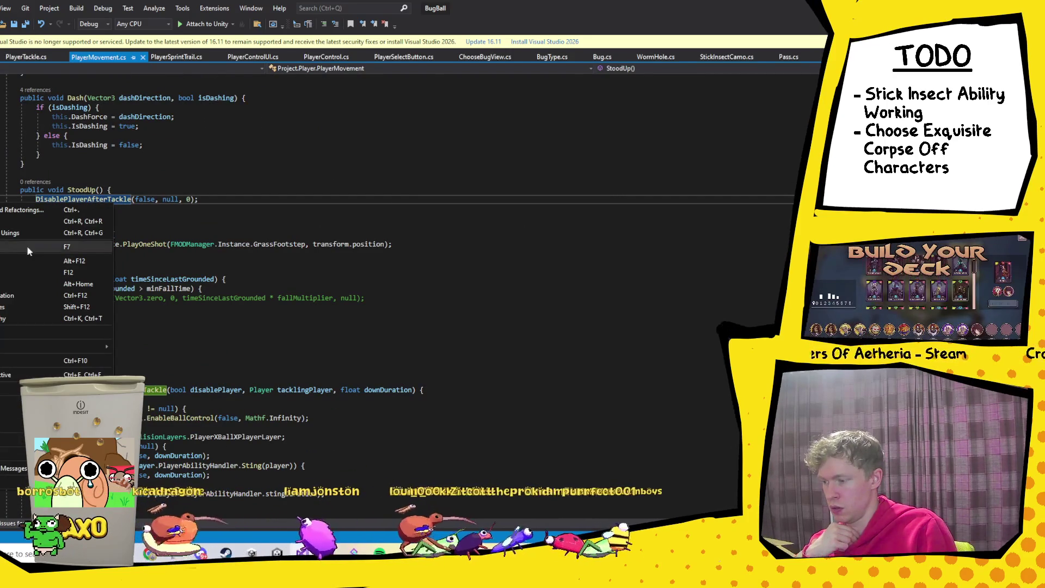
left_click(38, 306)
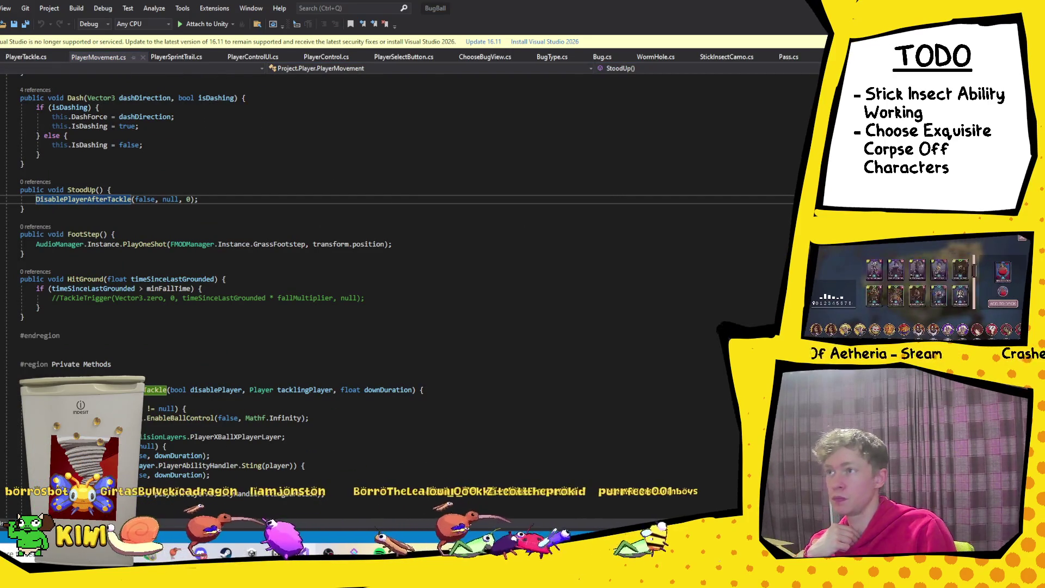
key("F8")
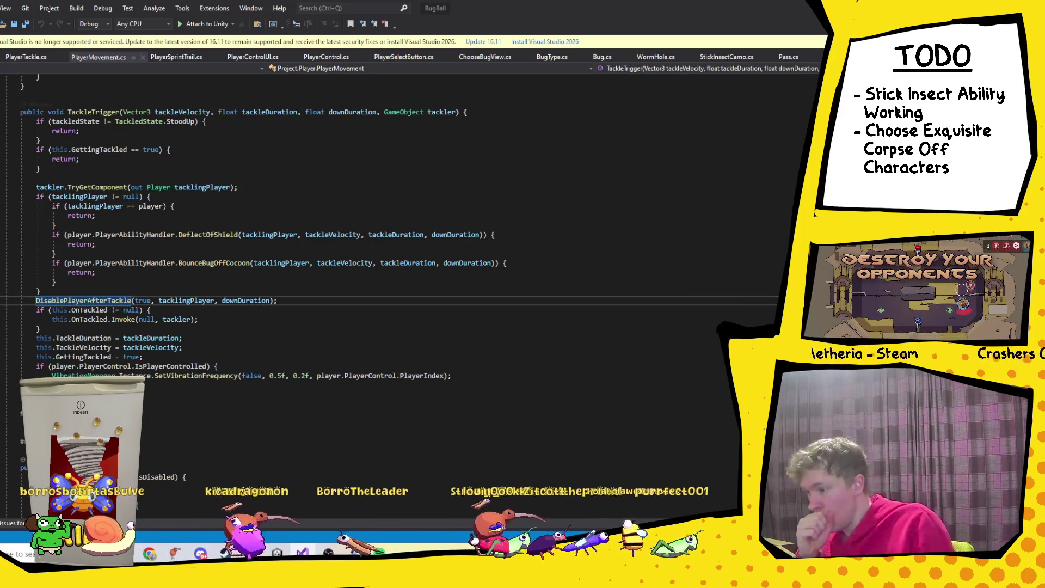
key("shift+F8")
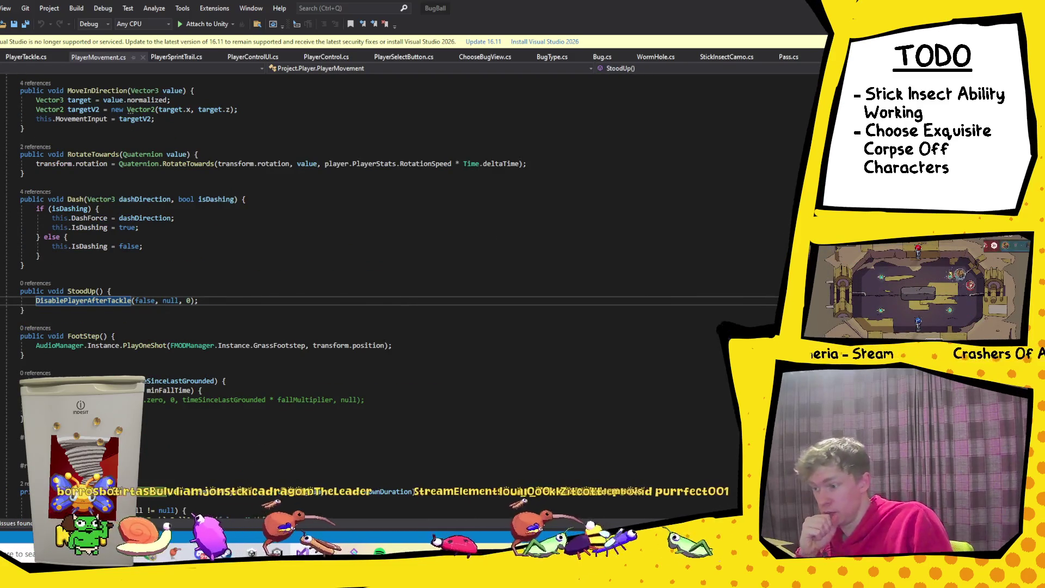
key("F12")
key("ctrl+minus")
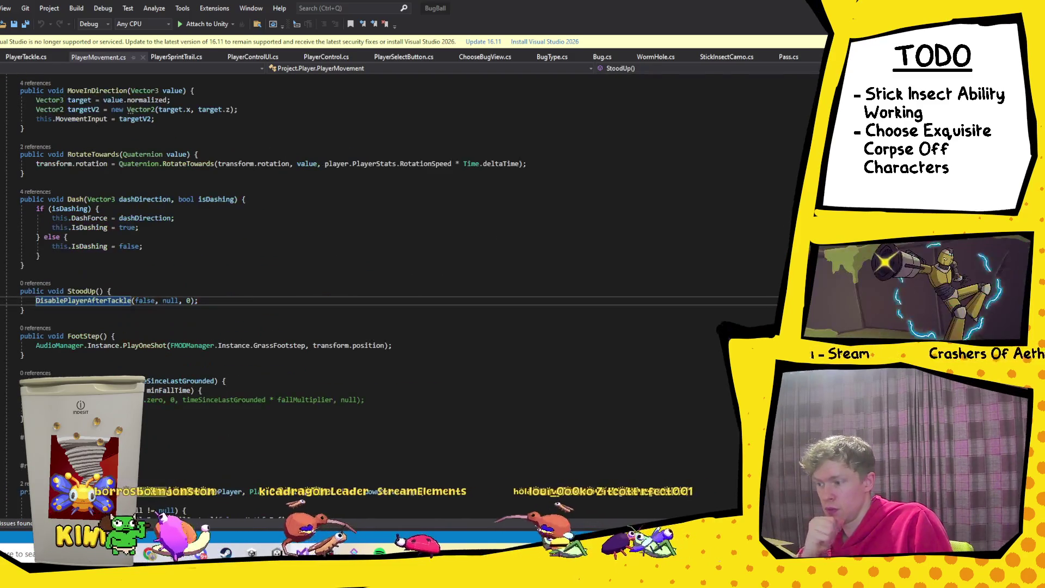
Step: Delete the unused StoodUp method and save PlayerMovement.cs
left_click_drag(62, 316, 73, 279)
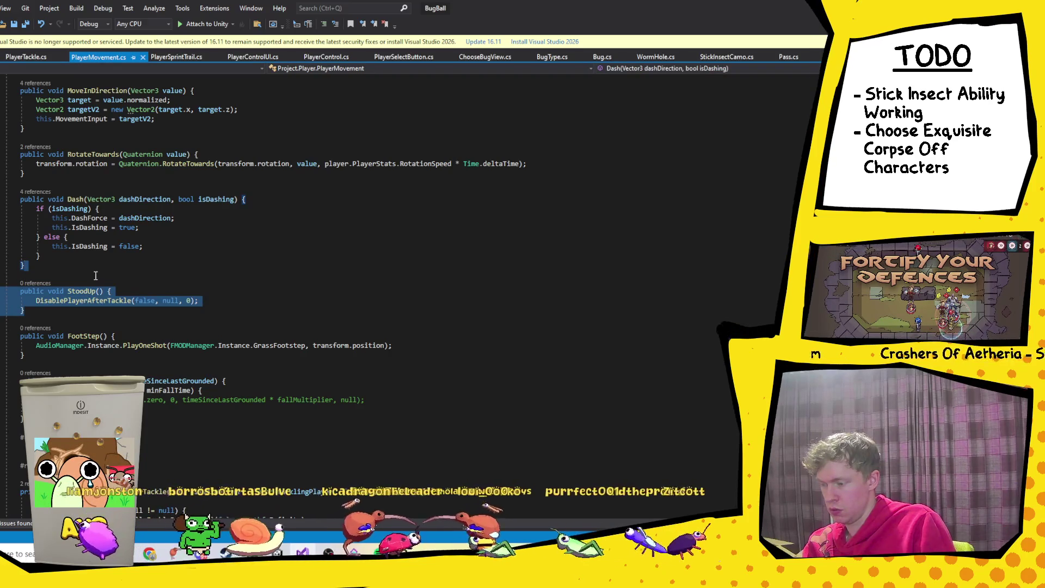
key("Delete")
key("ctrl+s")
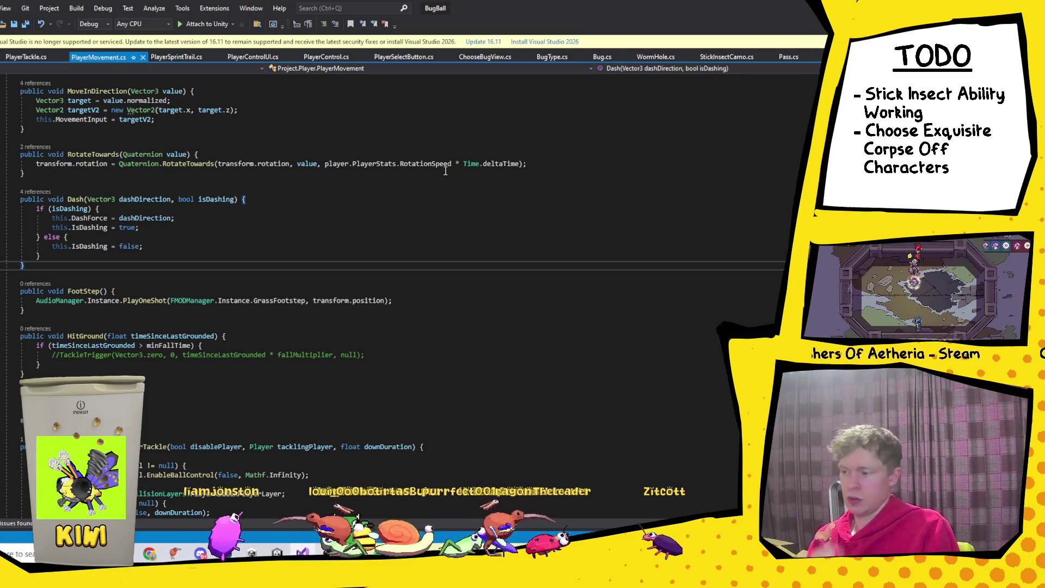
left_click(180, 475, "ctrl")
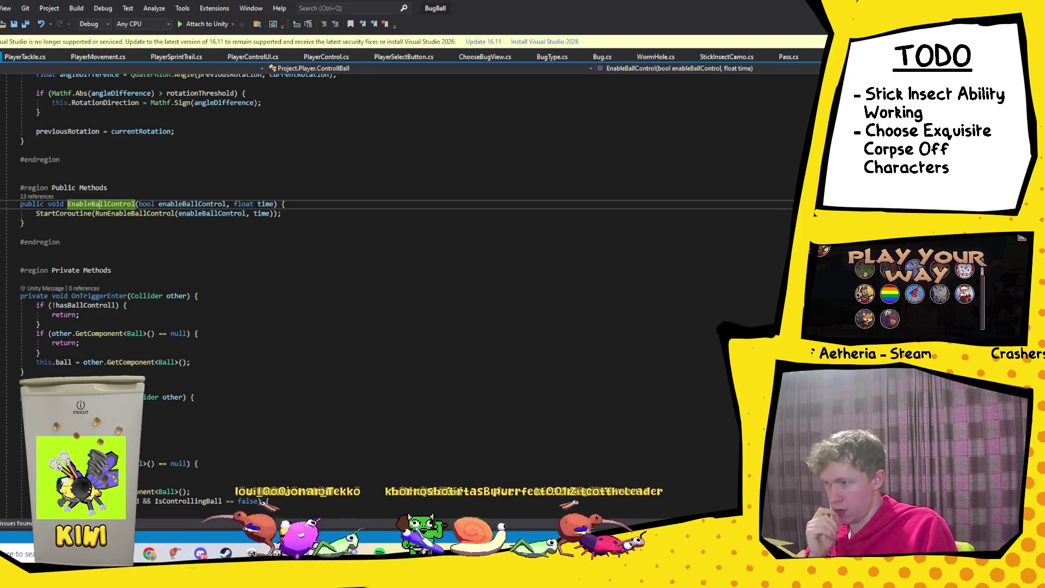
Step: From the EnableBallControl call in StickInsectCamo.cs, go to its definition, then return to Unity
left_click(727, 57)
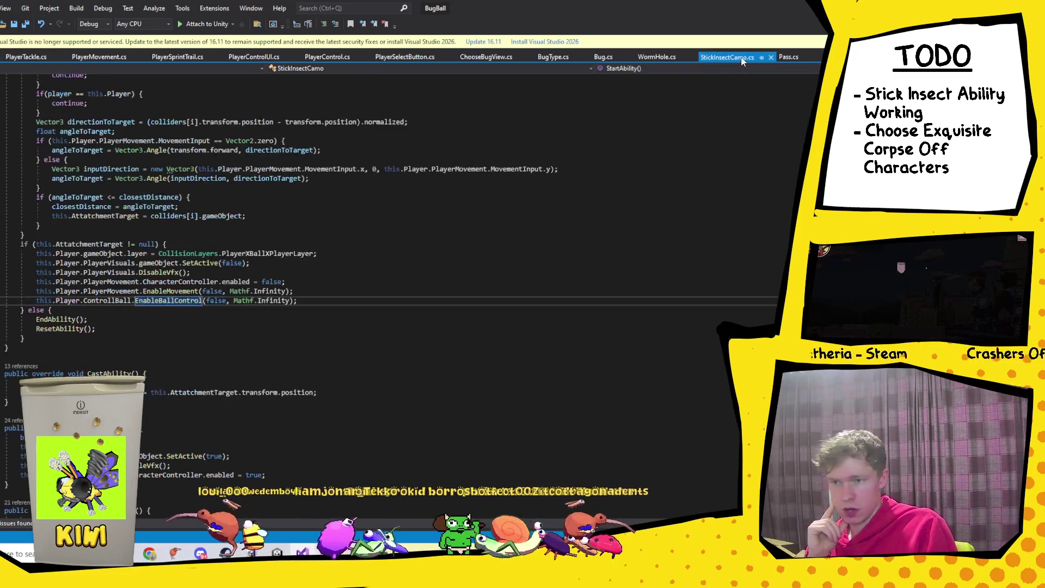
left_click(217, 300)
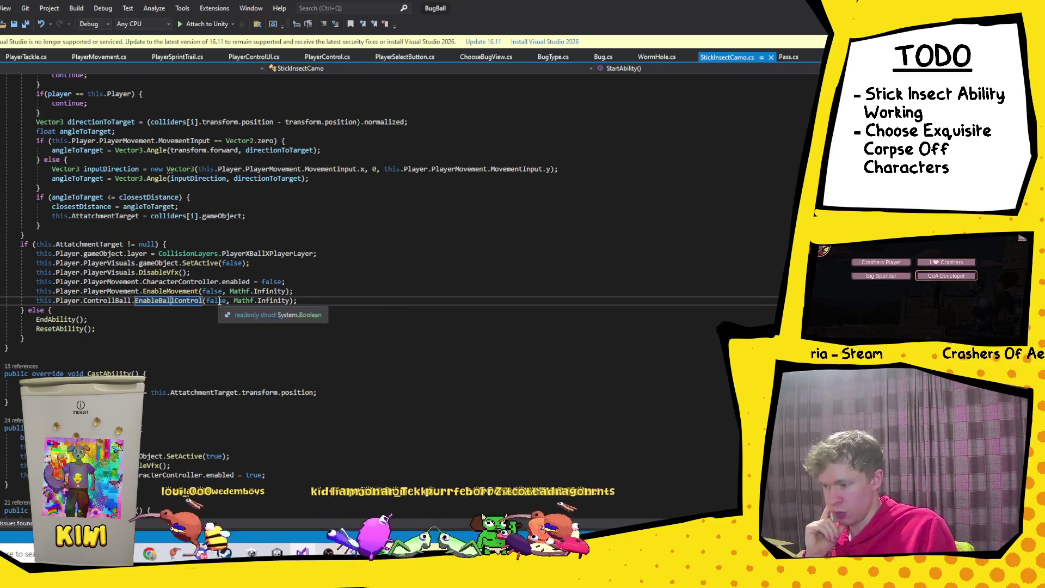
scroll(237, 348, "down", 5)
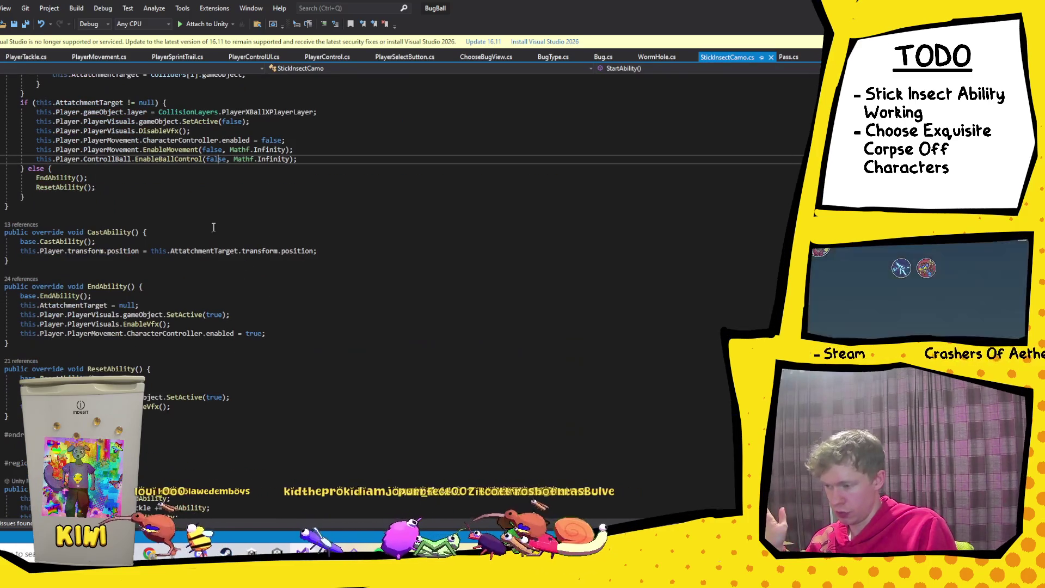
left_click(186, 160)
scroll(220, 330, "down", 5)
scroll(221, 330, "up", 4)
scroll(221, 330, "up", 4)
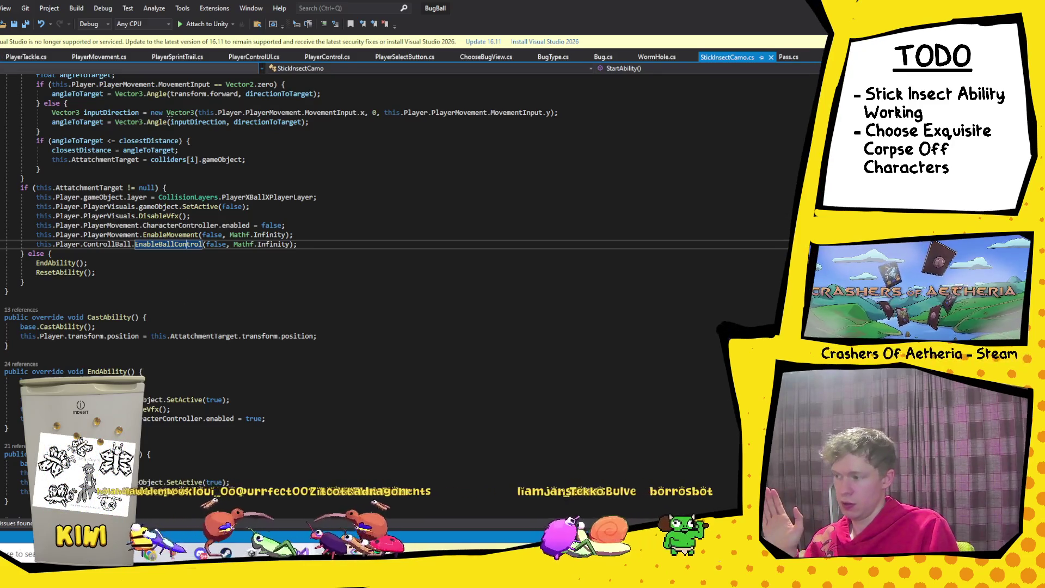
key("F12")
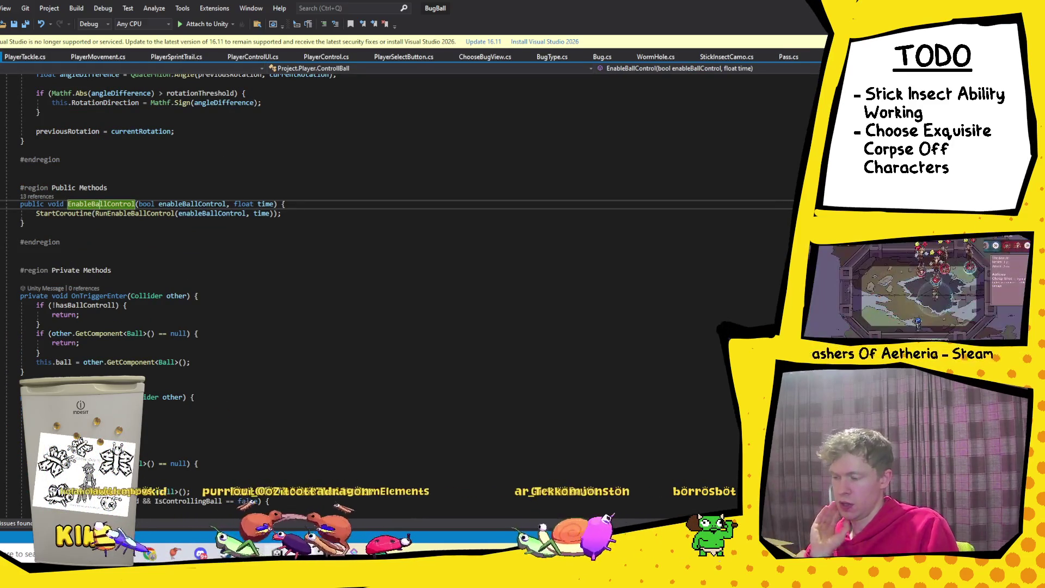
key("alt+Tab")
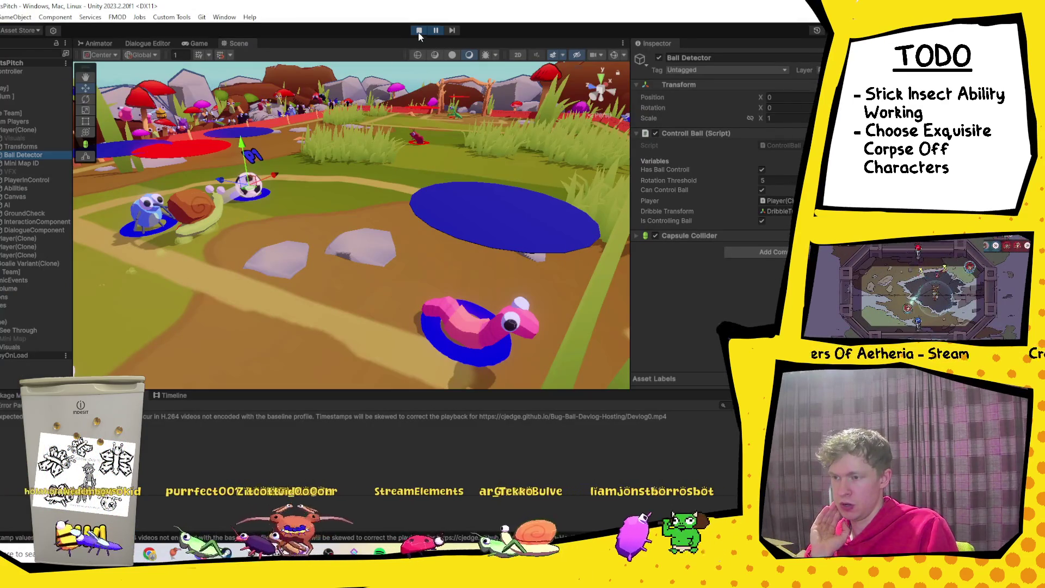
Step: Stop play mode and briefly view the 2D package details before returning to the console
left_click(419, 32)
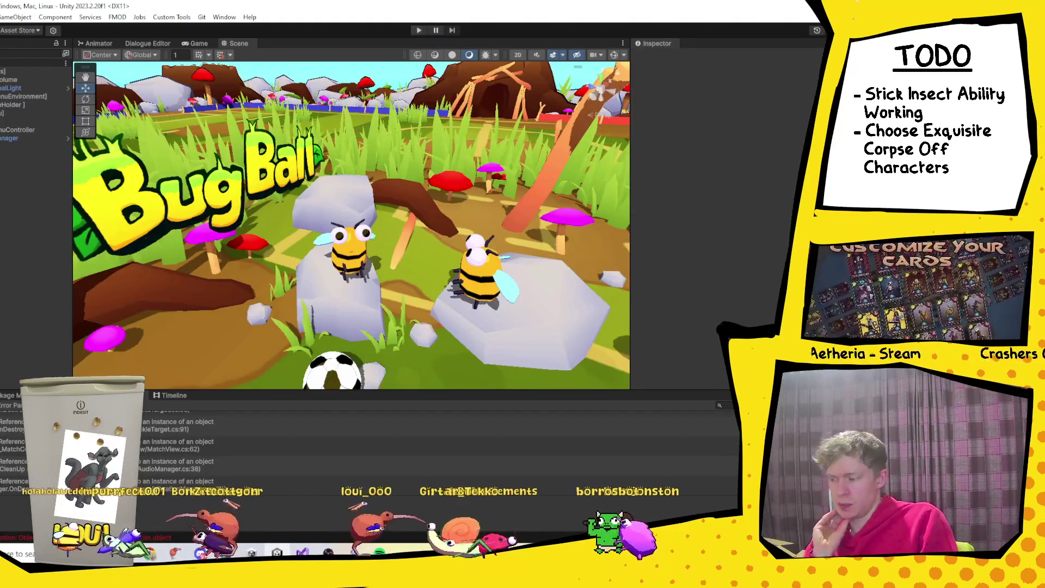
left_click(143, 396)
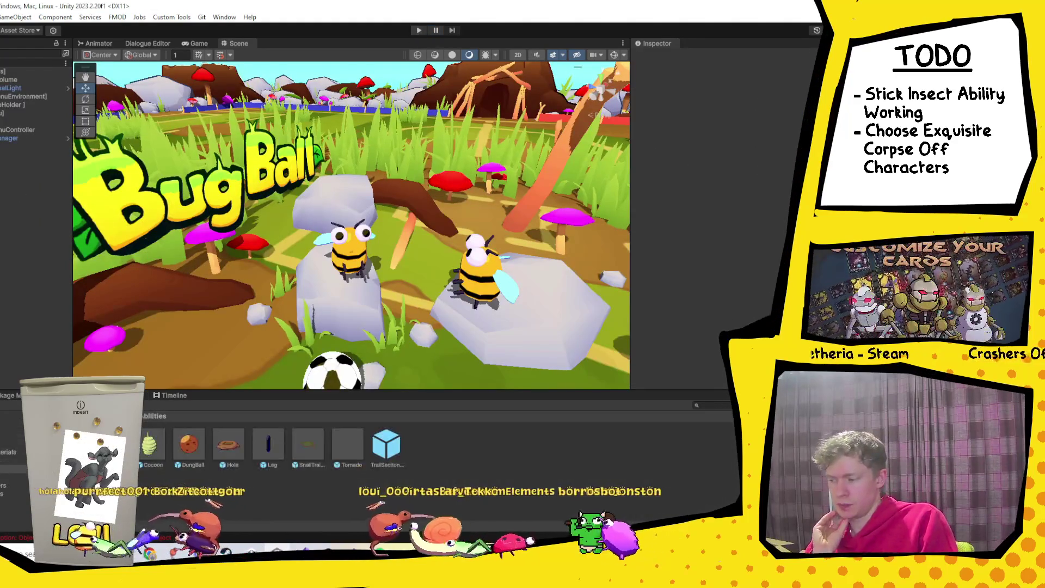
left_click(143, 396)
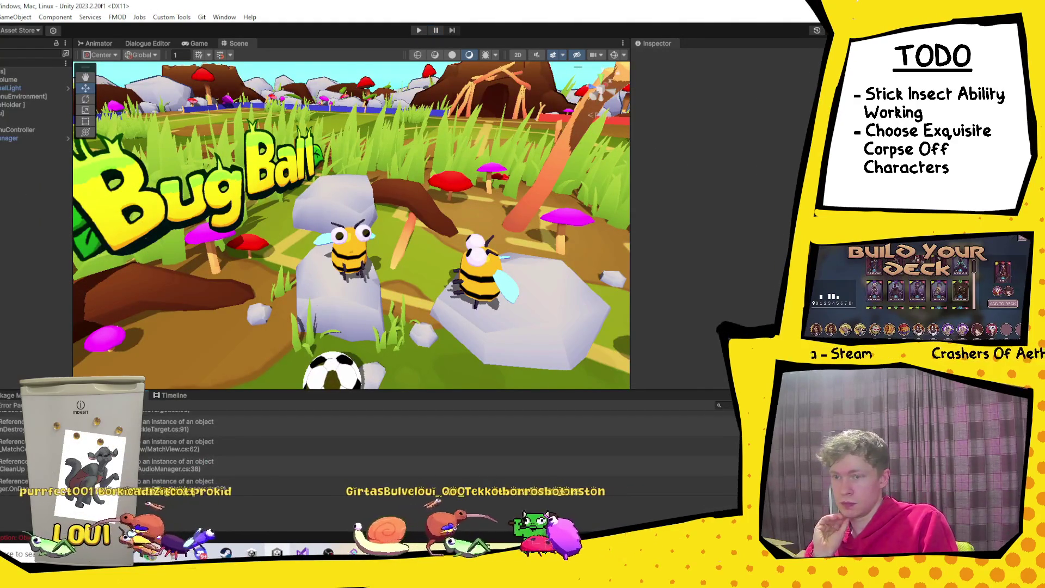
Step: Restart play mode, pick the bee for P1, and start the match from team selection
left_click(419, 31)
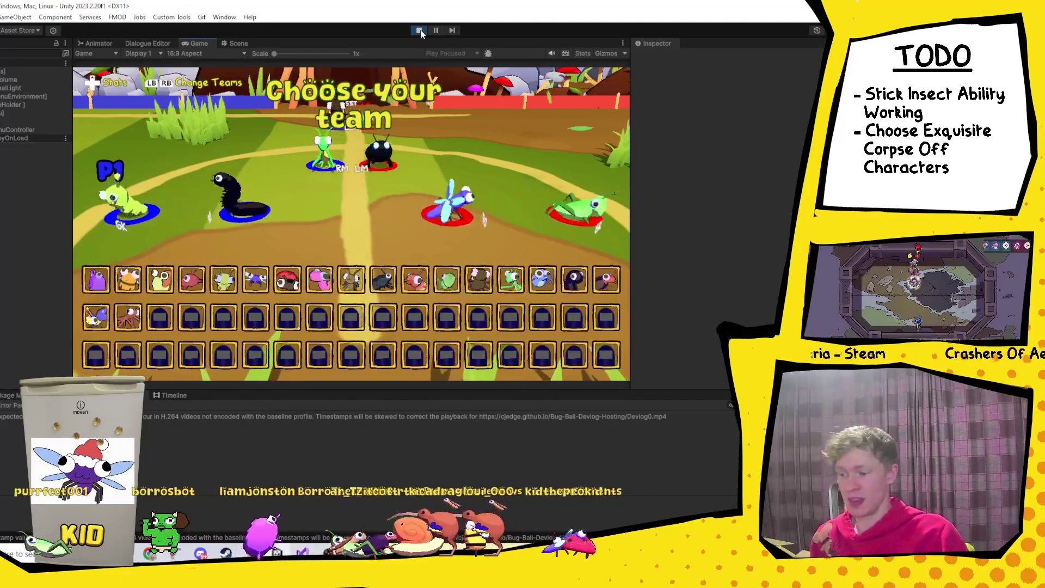
key("Left")
key("Left")
key("Left")
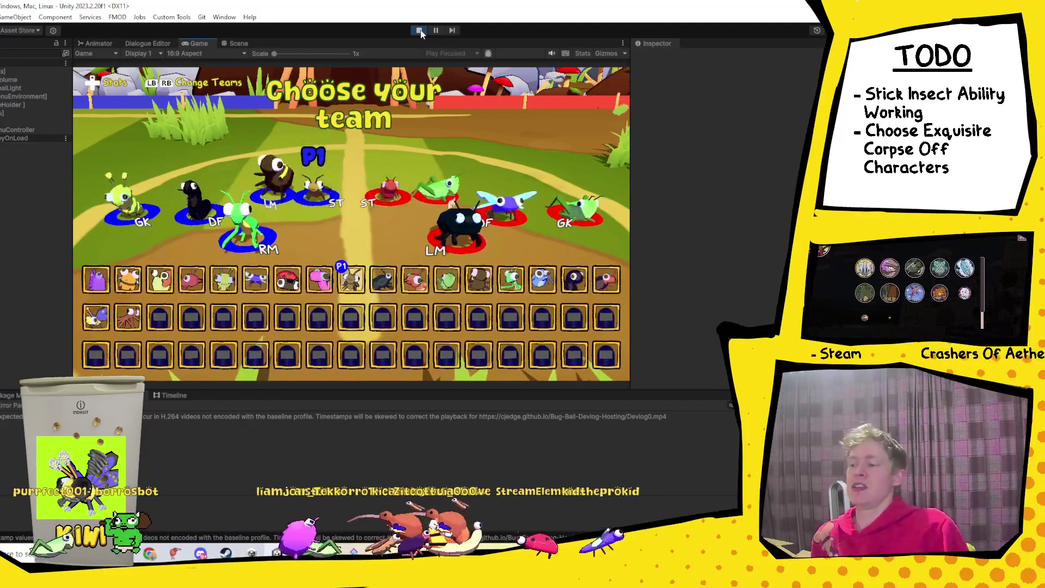
key("Down")
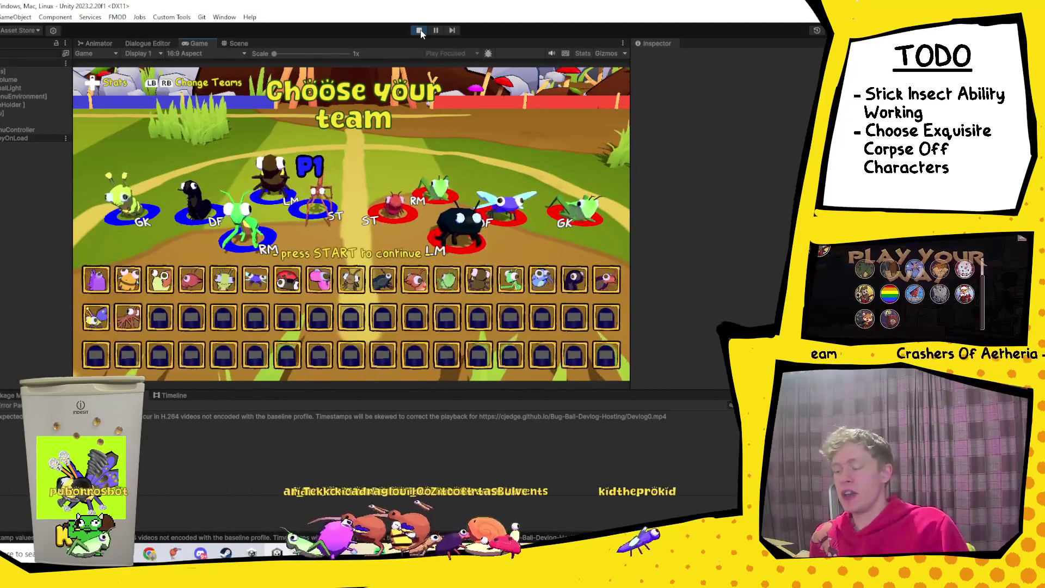
key("Return")
key("Return")
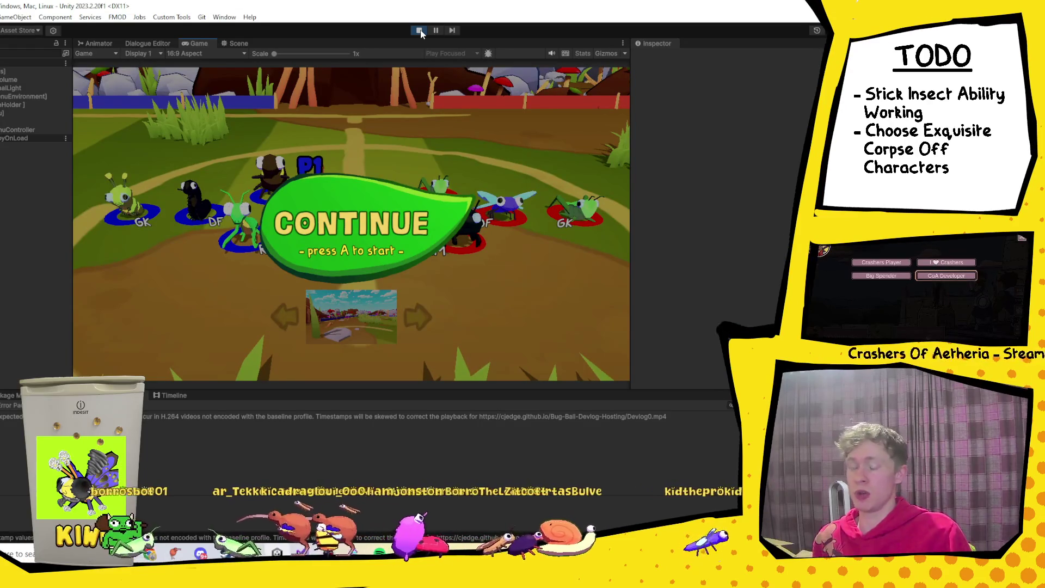
key("Return")
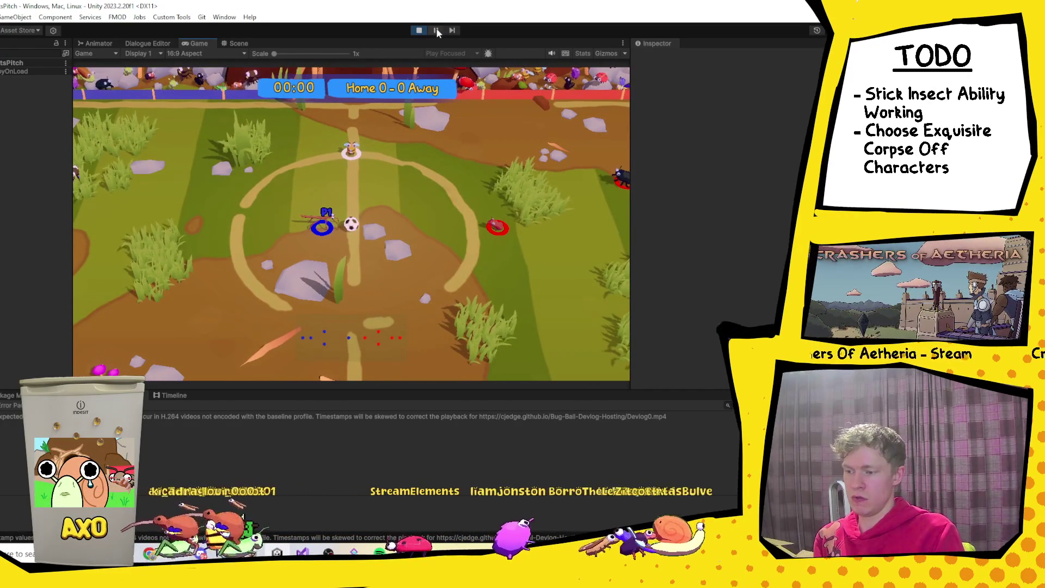
Step: Pause the match and inspect the Ball(Clone) object's components in Scene view
left_click(436, 30)
key("ctrl+1")
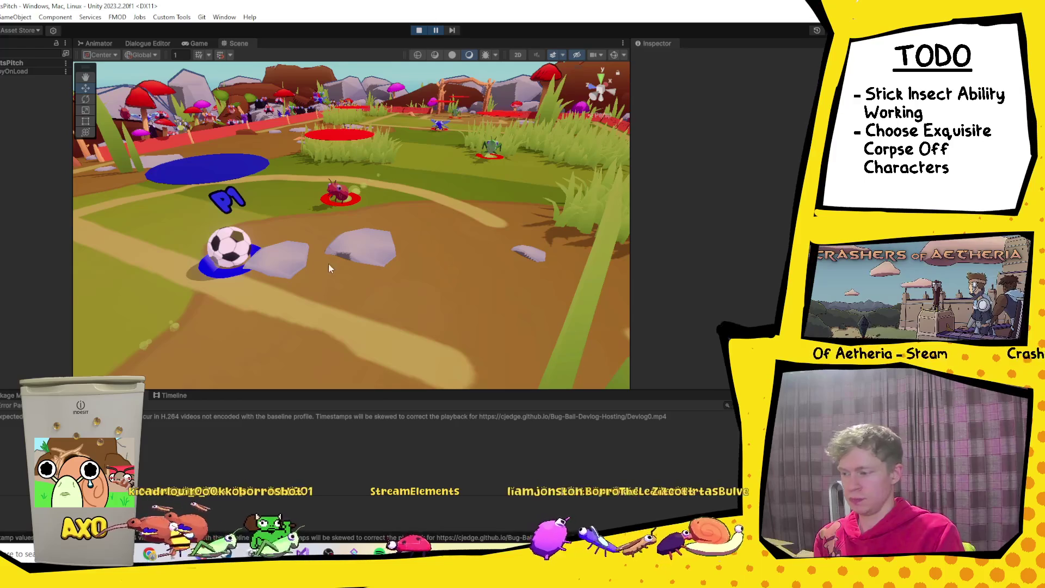
left_click(217, 261)
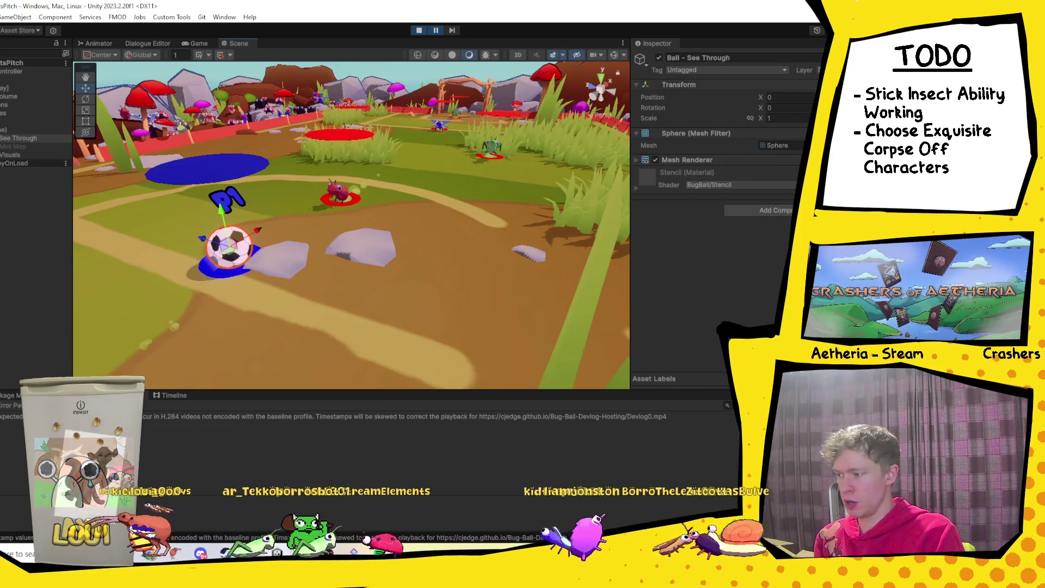
left_click(229, 248)
scroll(707, 234, "down", 8)
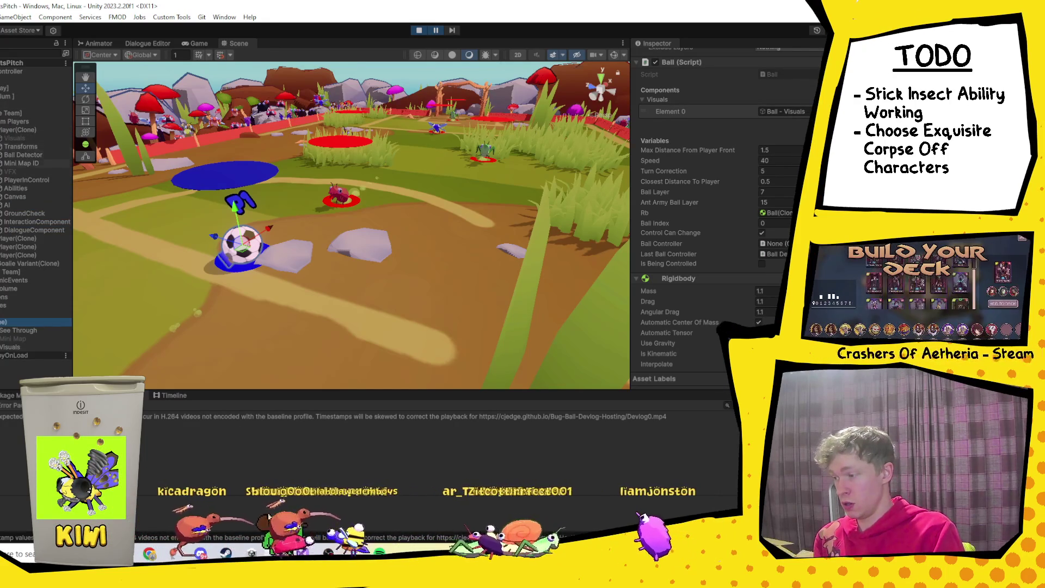
Step: Back in PlayerMovement.cs, undo the accidental edit
key("alt+Tab")
scroll(283, 215, "up", 5)
key("shift+Up")
key("shift+Up")
key("shift+Up")
key("ctrl+z")
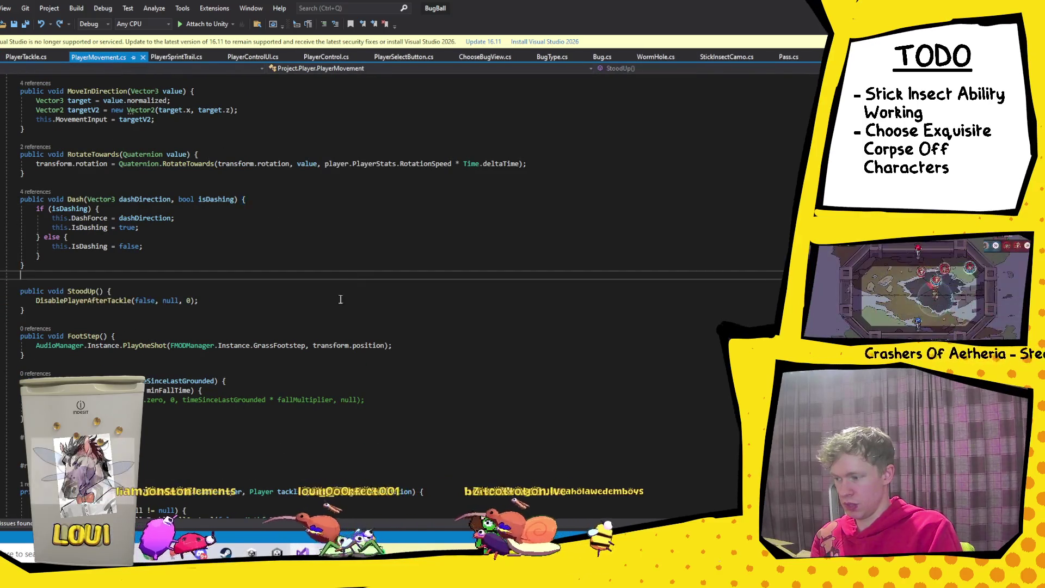
Step: Return to the Unity editor, now in play mode importing assets
mouse_move(303, 551)
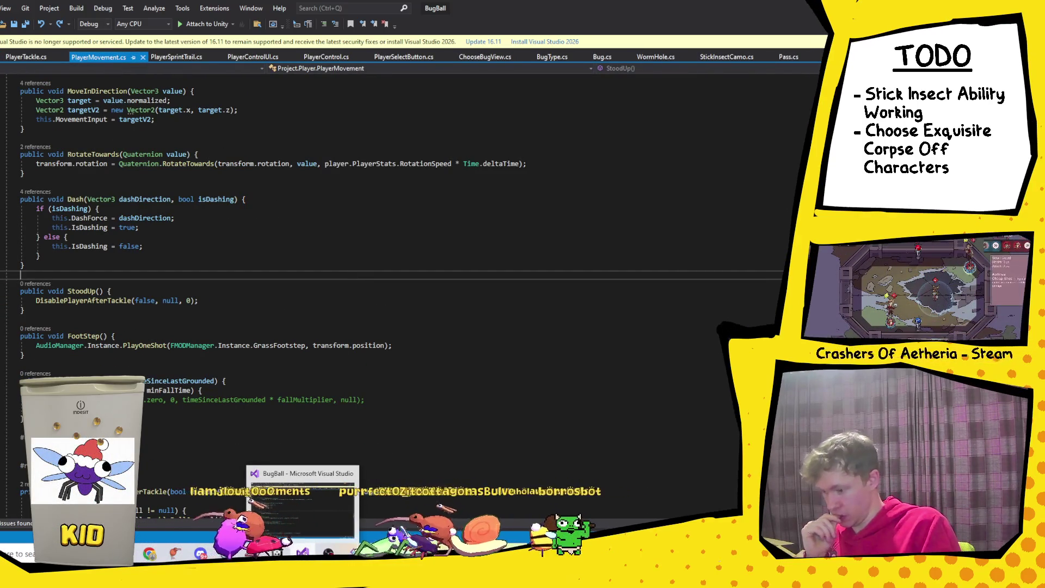
key("alt+Tab")
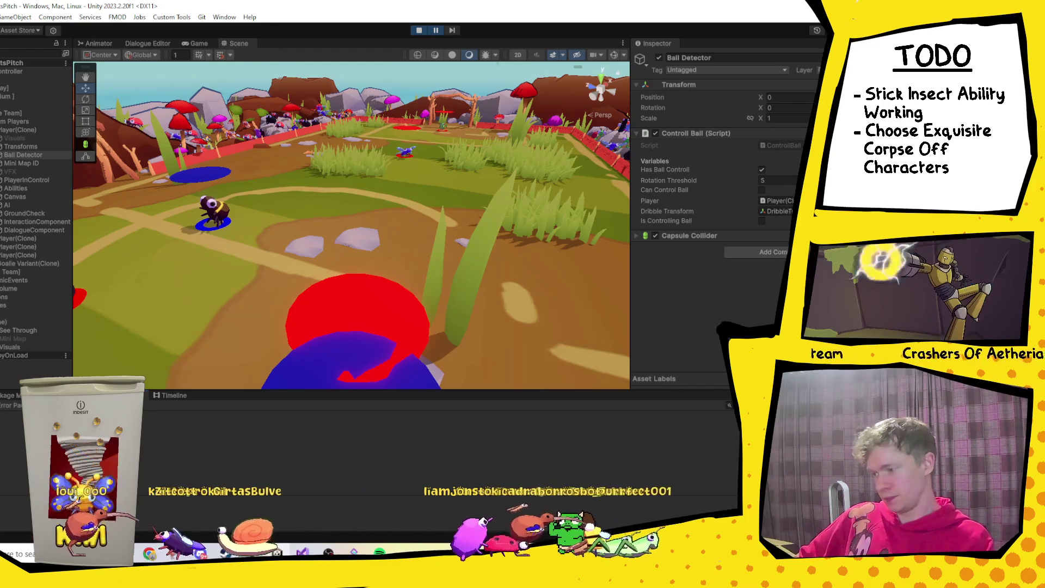
Step: Stop the running game and restart play mode so Bug Ball reloads to its team screen
left_click(418, 30)
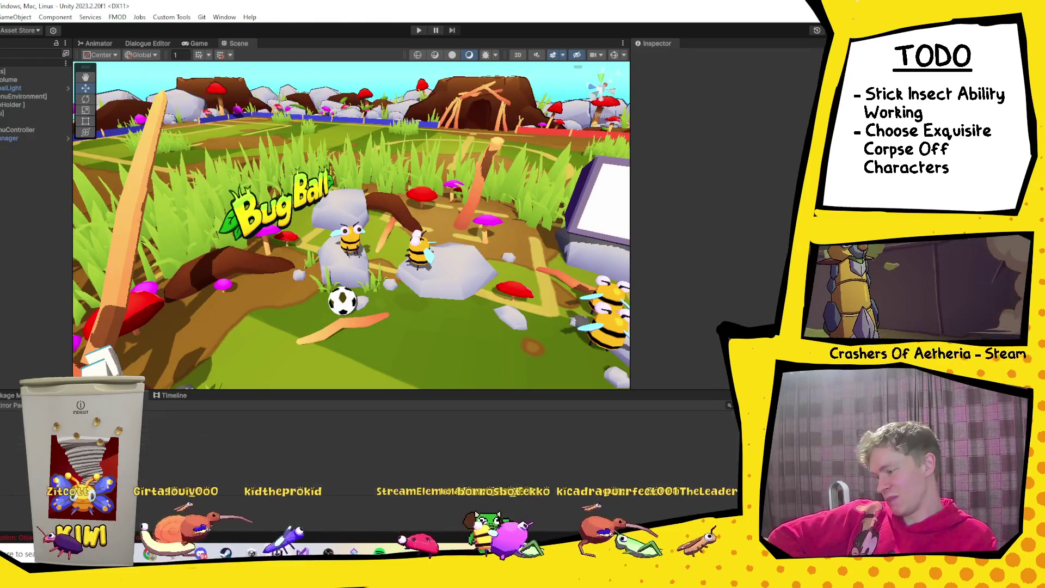
left_click(423, 30)
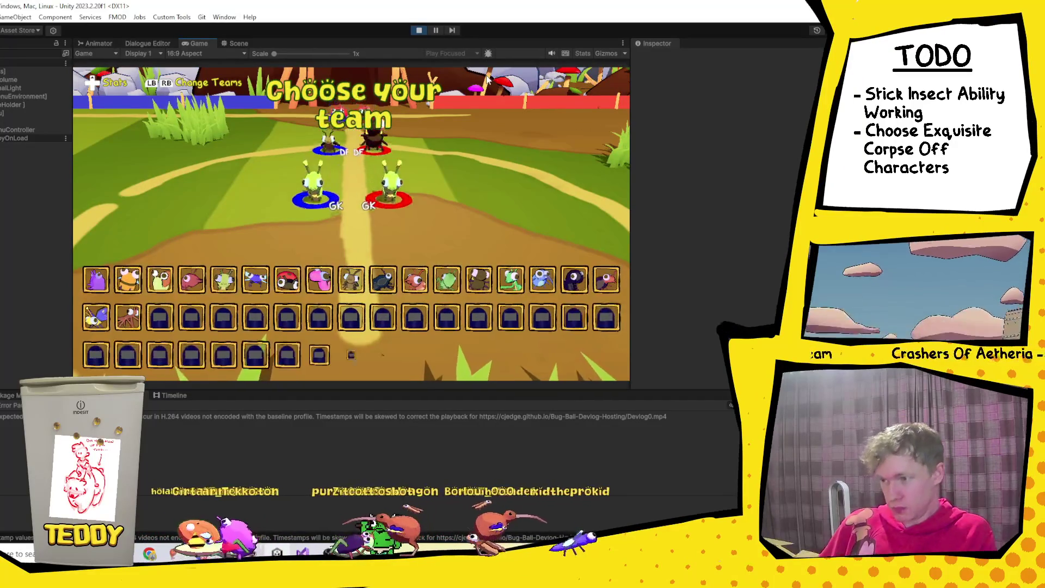
Step: Pick the bee character for P1, confirm the lineup and start a new match
key("Left")
key("Left")
key("Left")
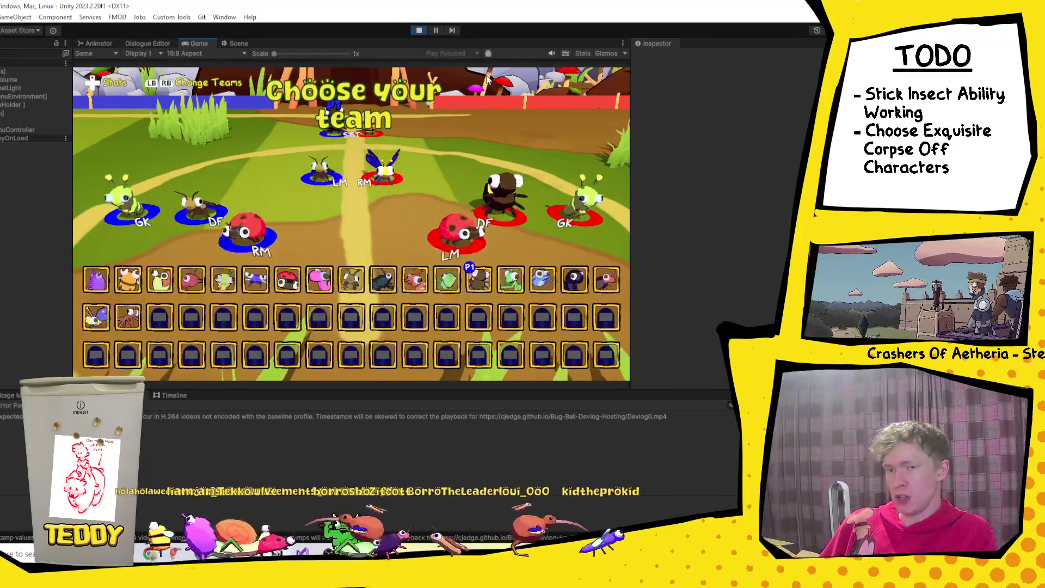
key("Return")
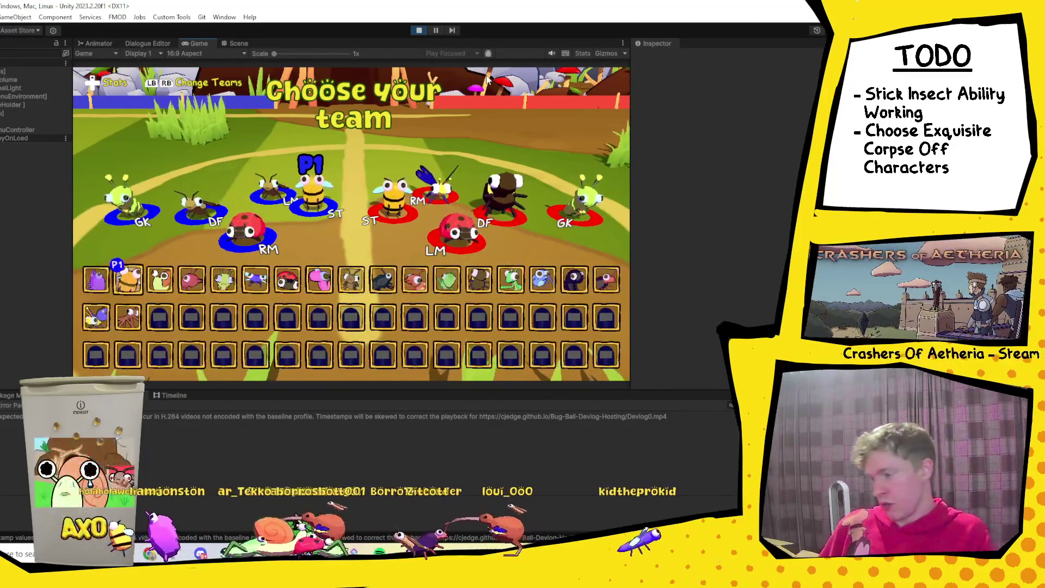
key("Return")
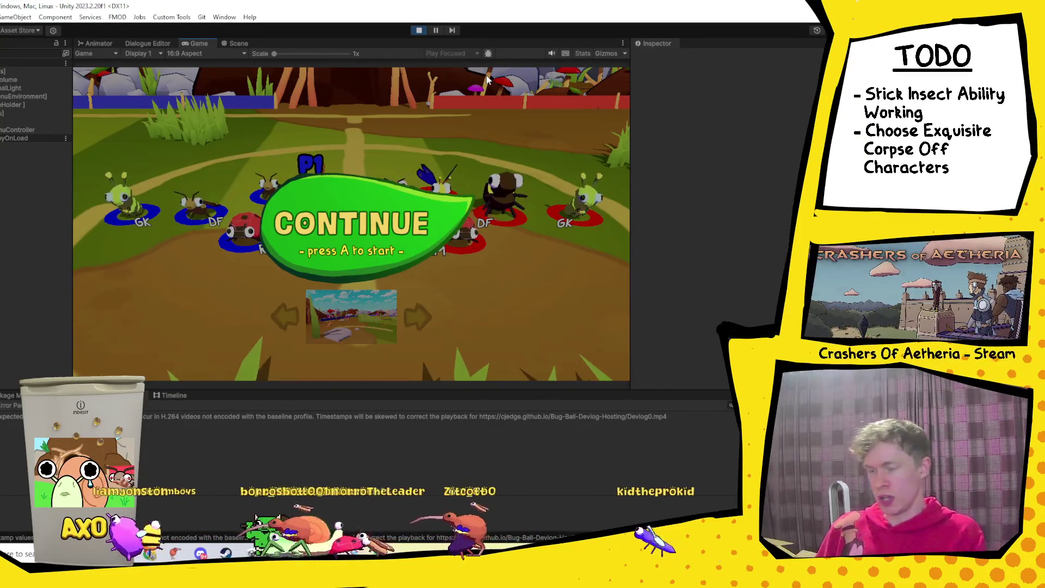
key("Return")
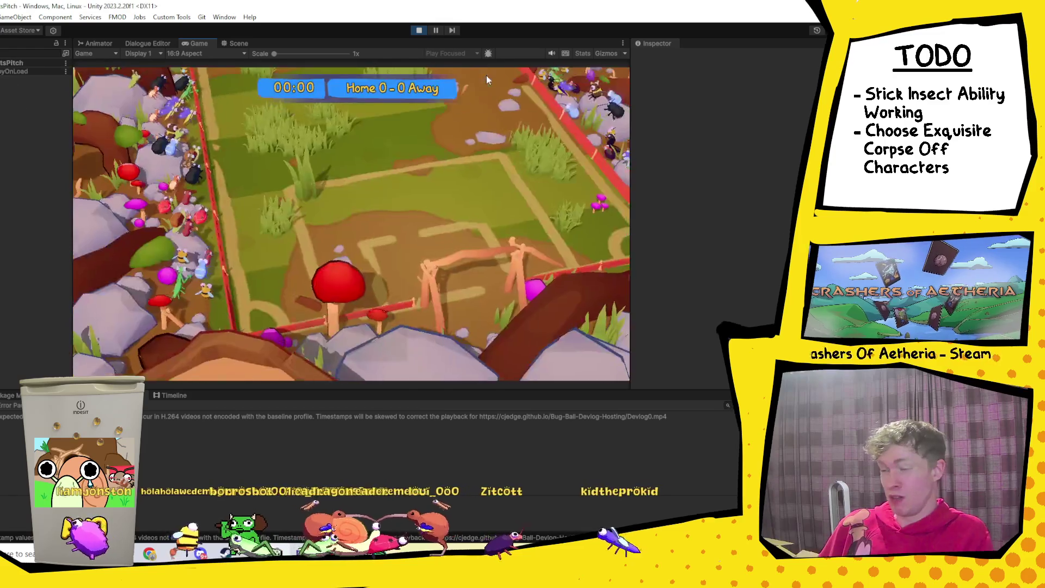
Step: Skip the opening fly-over and play the match while testing tackles, reaching Home 1–0 at 1:23
key("Escape")
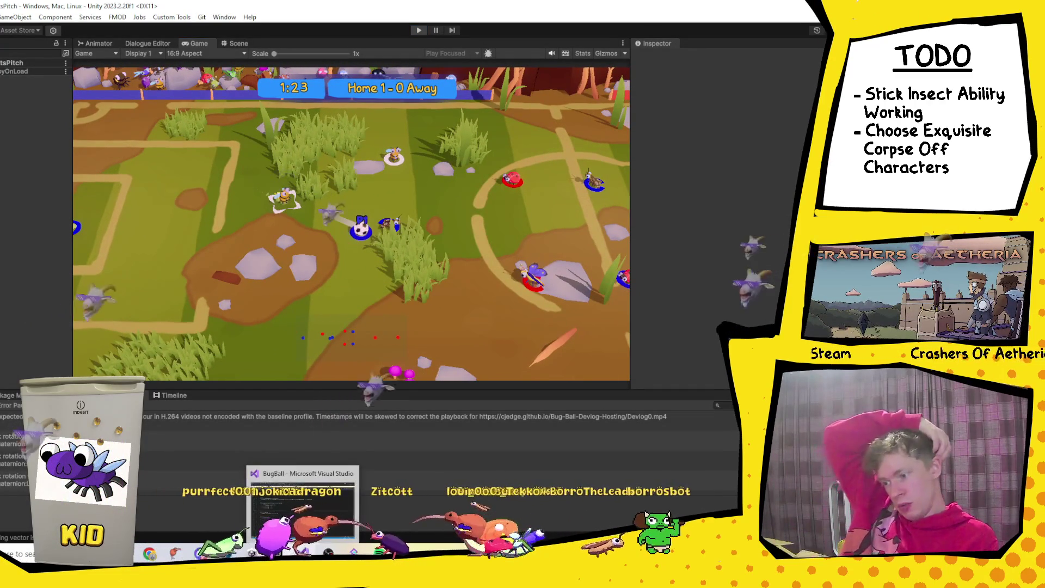
Step: Review PlayerTackle.cs and PlayerMovement.cs in Visual Studio, going back to the EnableBallControl definition
left_click(301, 552)
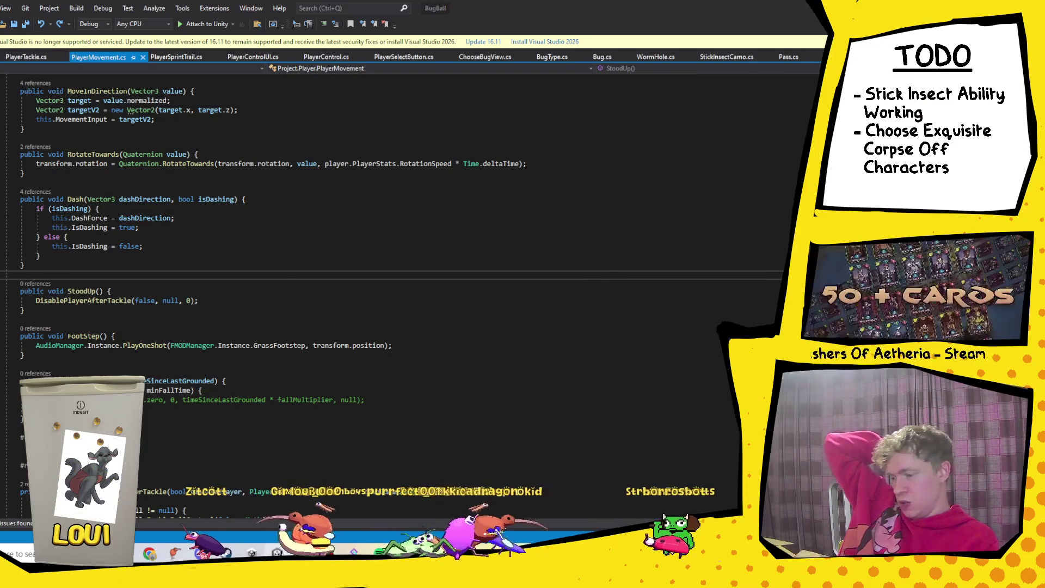
key("alt+Tab")
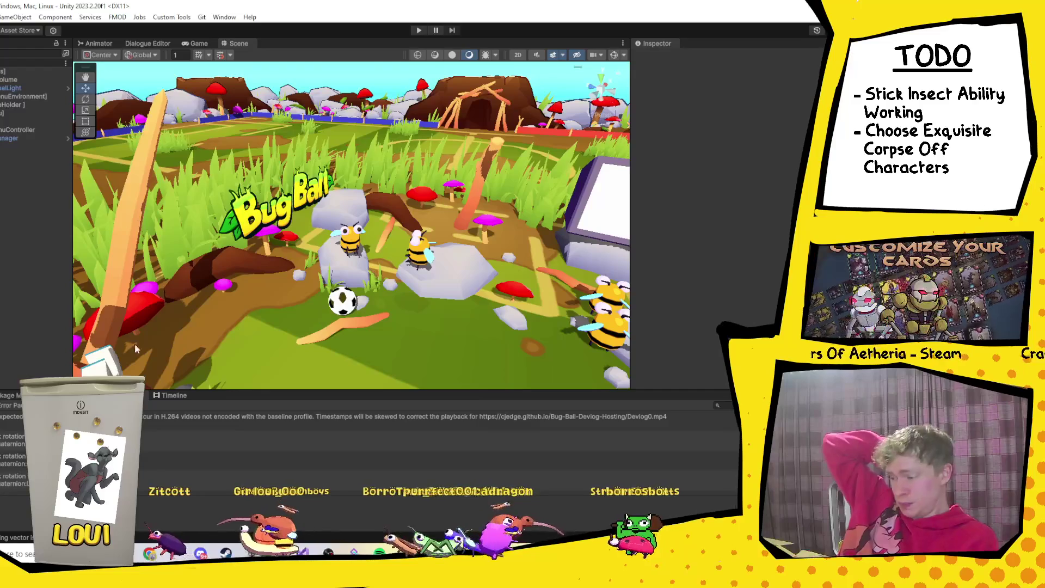
left_click(302, 552)
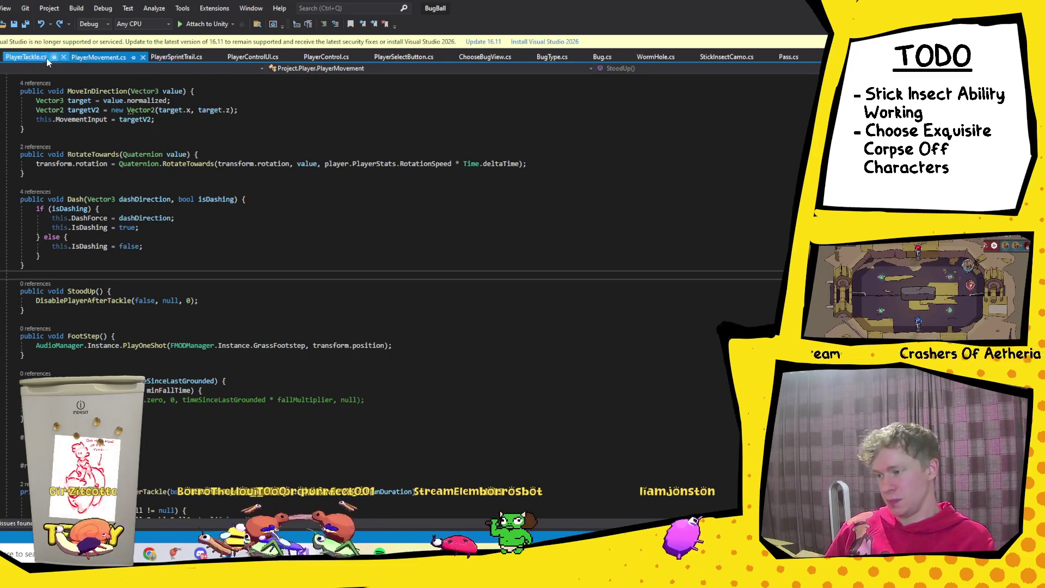
left_click(31, 58)
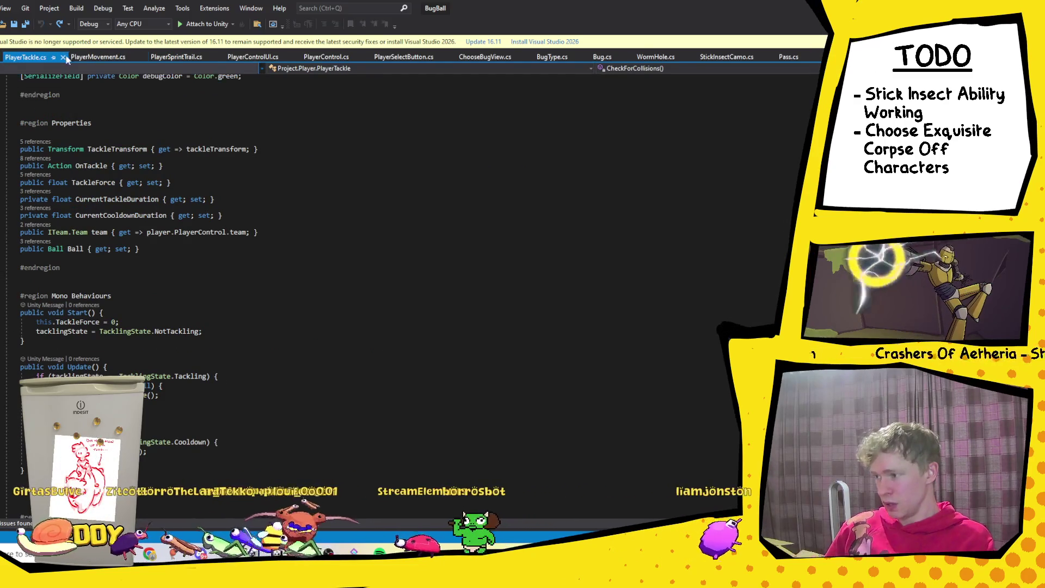
left_click(95, 57)
key("ctrl+minus")
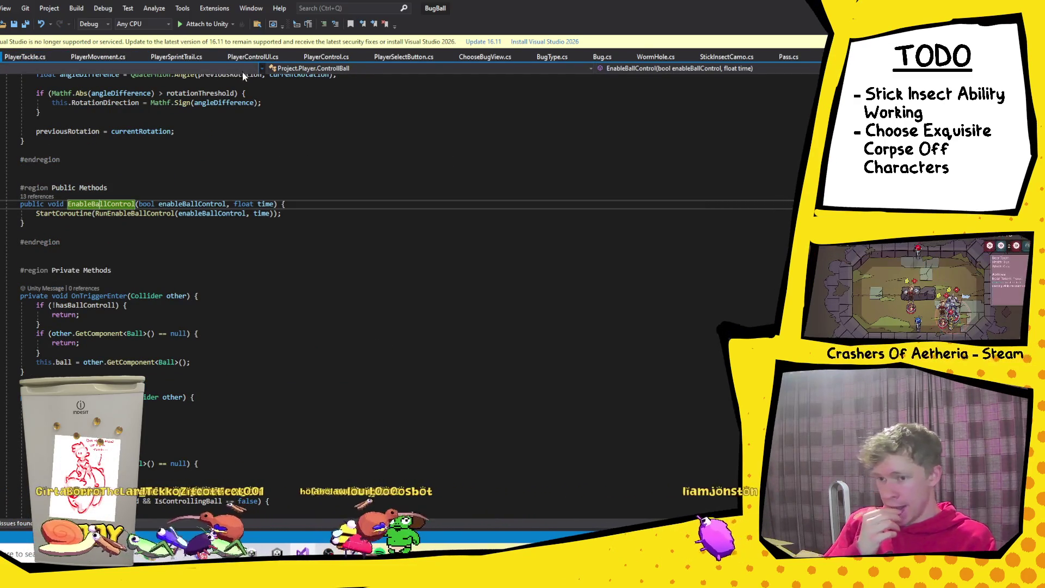
Step: Close WormHole, Bug, BugType, ChooseBugView, PlayerSelectButton, PlayerControl and PlayerControllUI scripts, showing PlayerTackle.cs
left_click(691, 57)
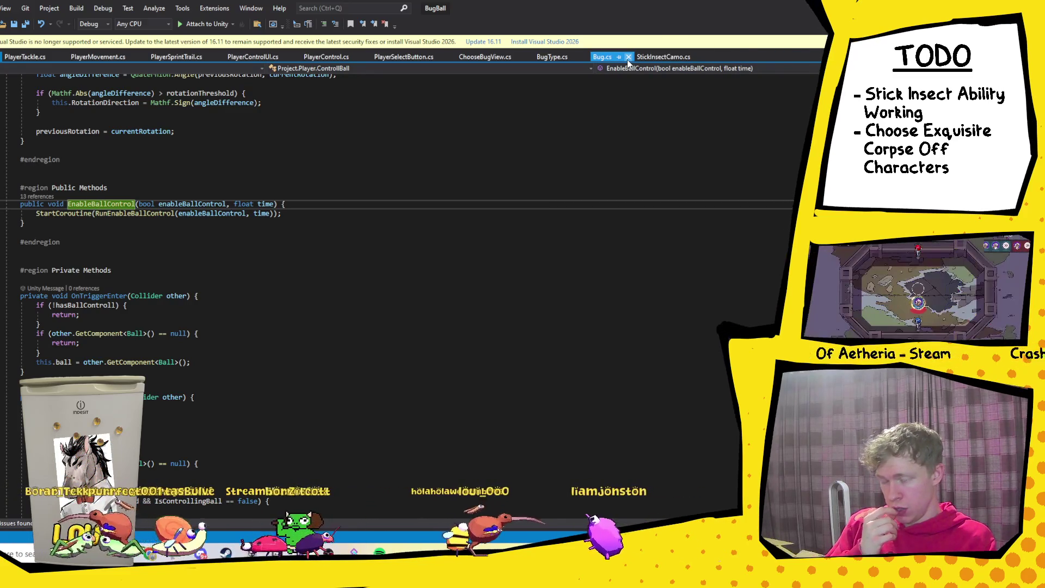
left_click(628, 57)
left_click(584, 57)
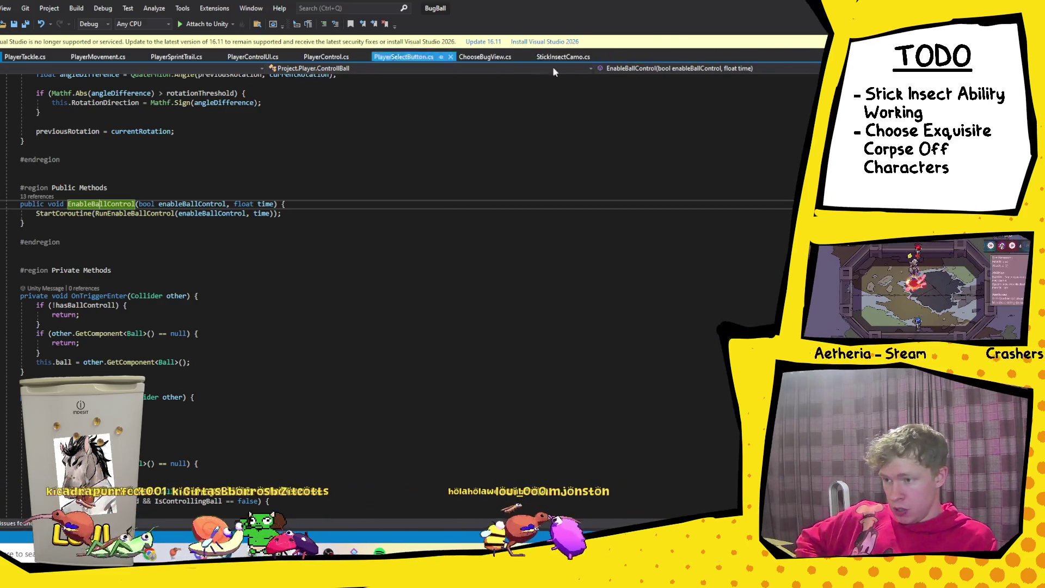
left_click(526, 57)
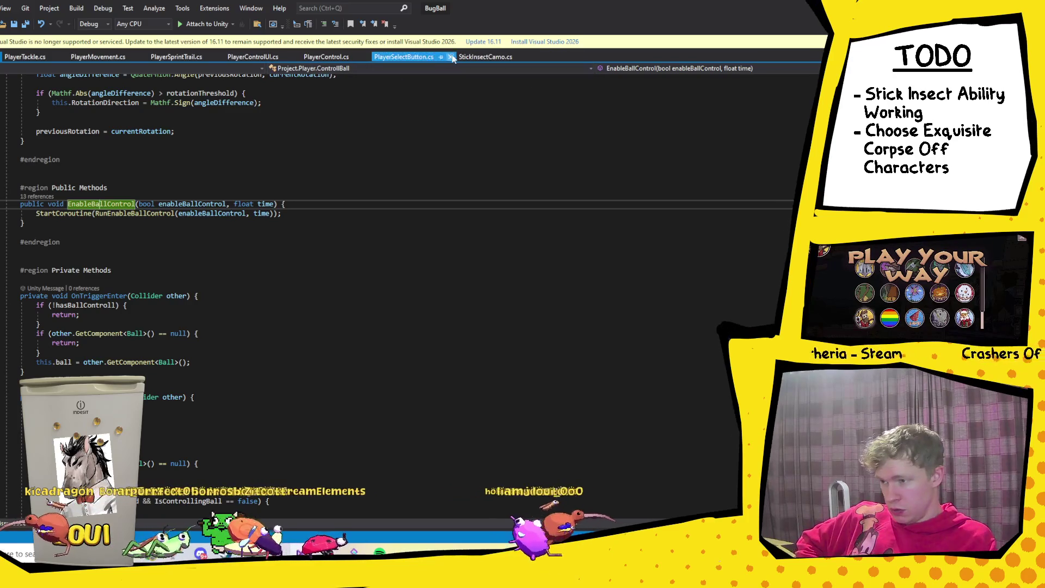
left_click(450, 57)
left_click(366, 58)
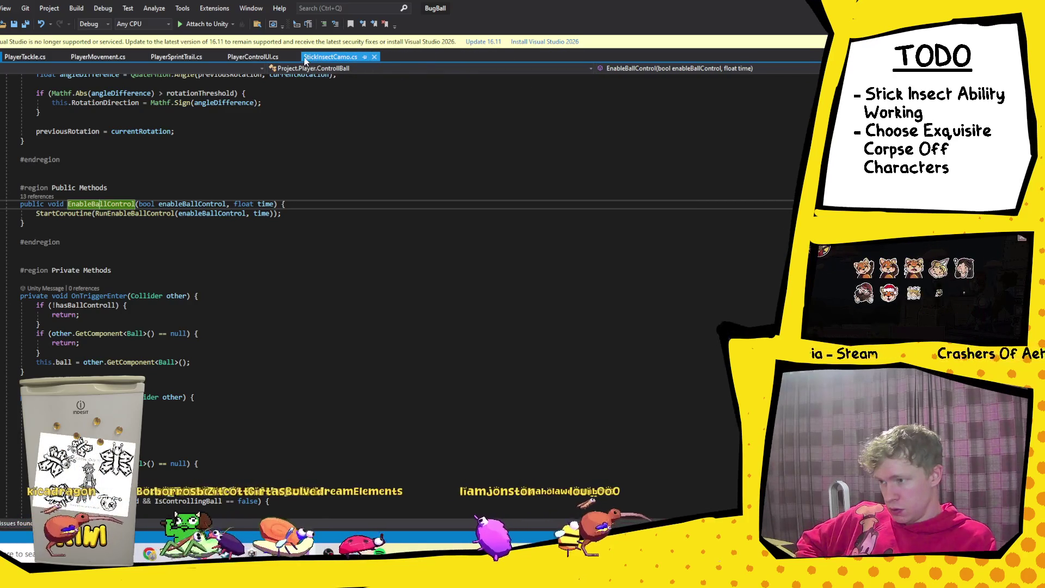
left_click(295, 57)
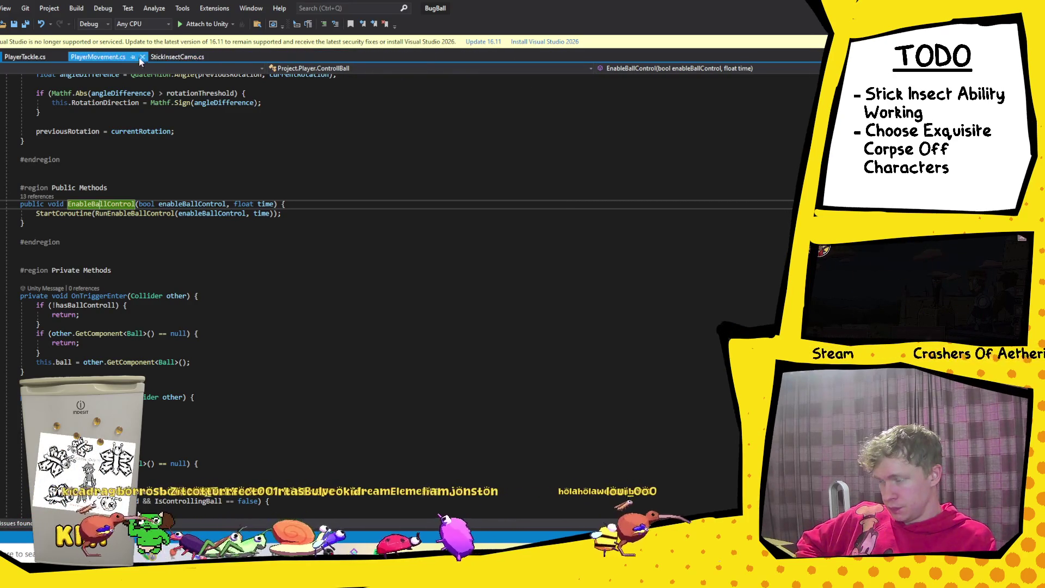
left_click(21, 60)
Step: Try a Debug.Log(collider) line under the foreach loop, then cut it out again
scroll(168, 287, "down", 15)
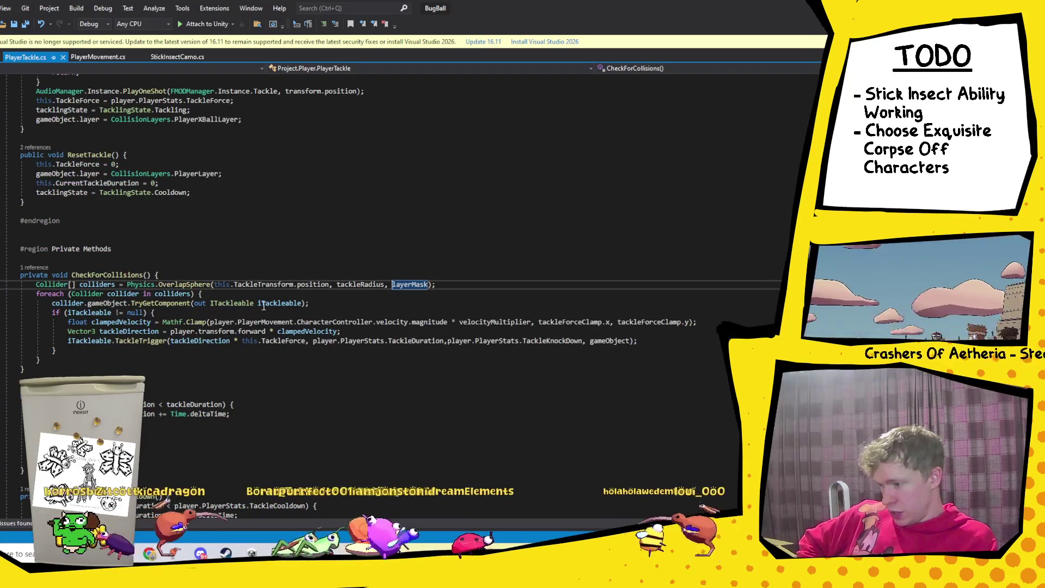
left_click(213, 294)
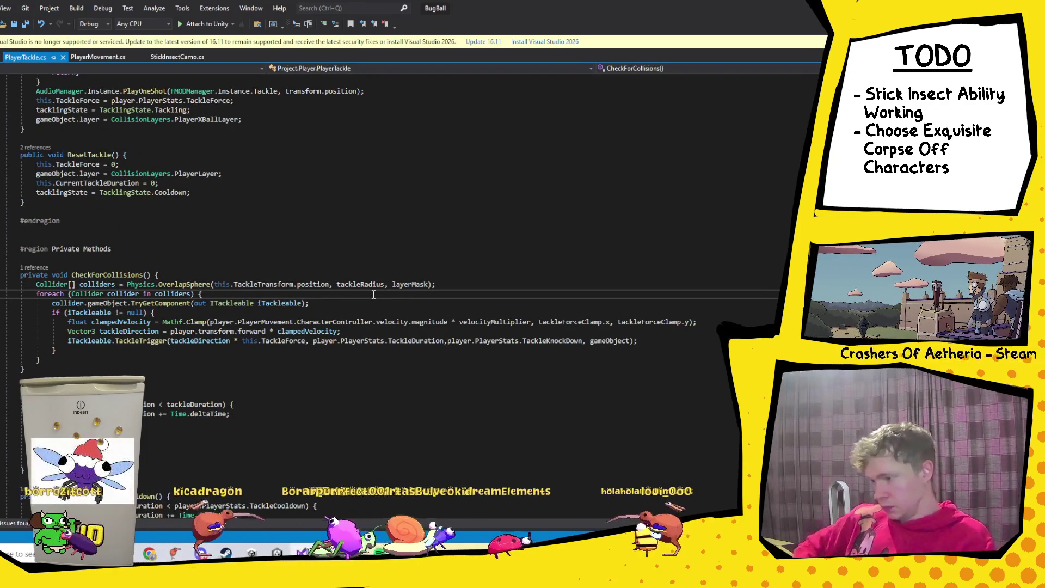
left_click(165, 313)
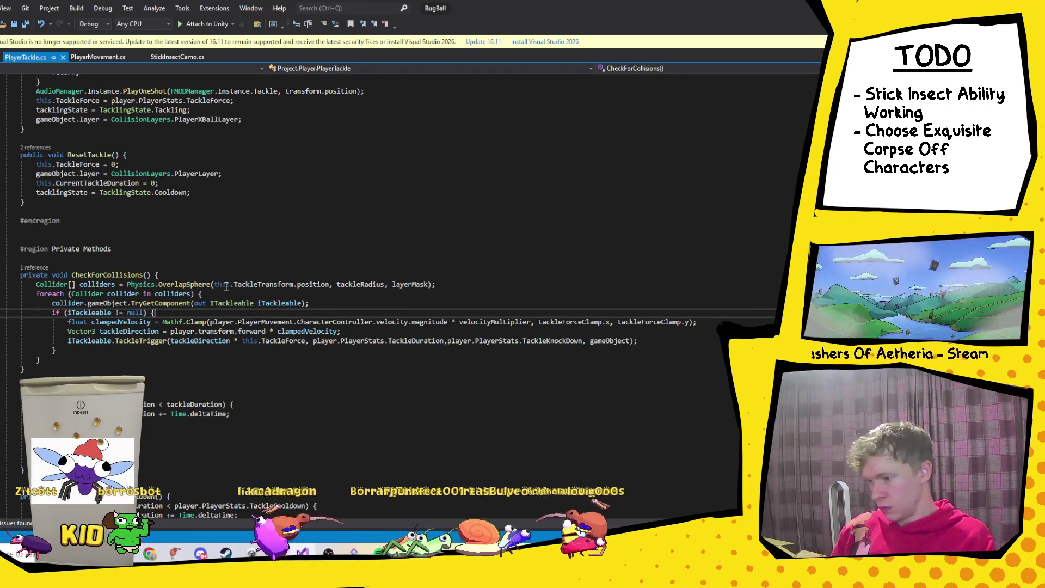
left_click(282, 294)
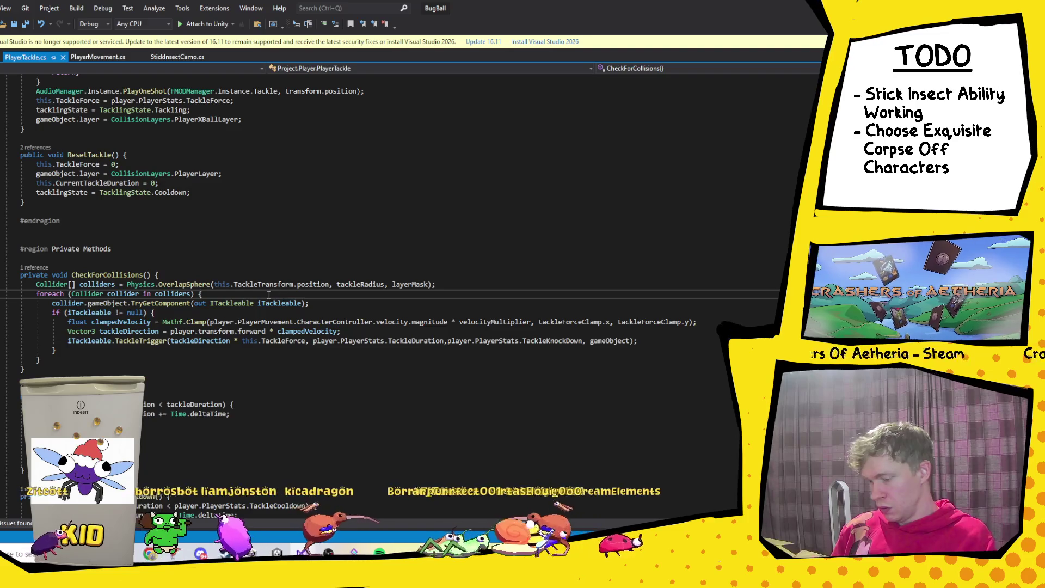
key("Return")
type("De")
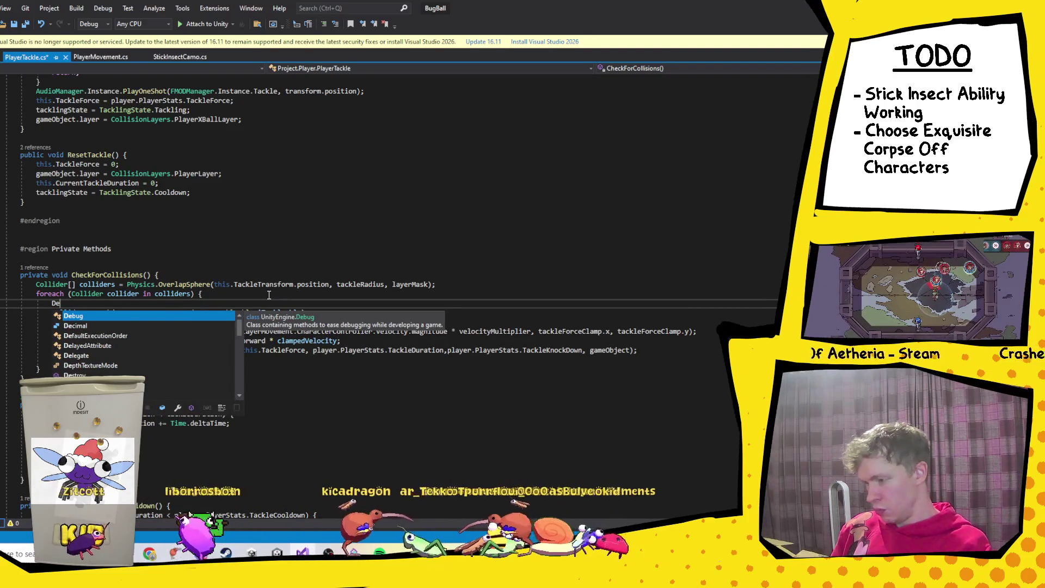
type("bug.Log")
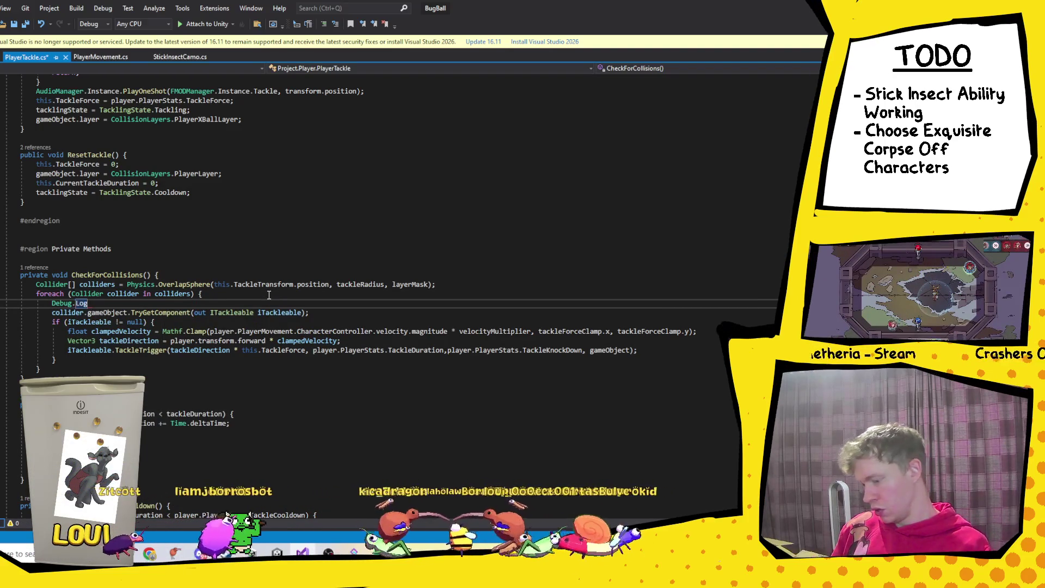
type("(collider")
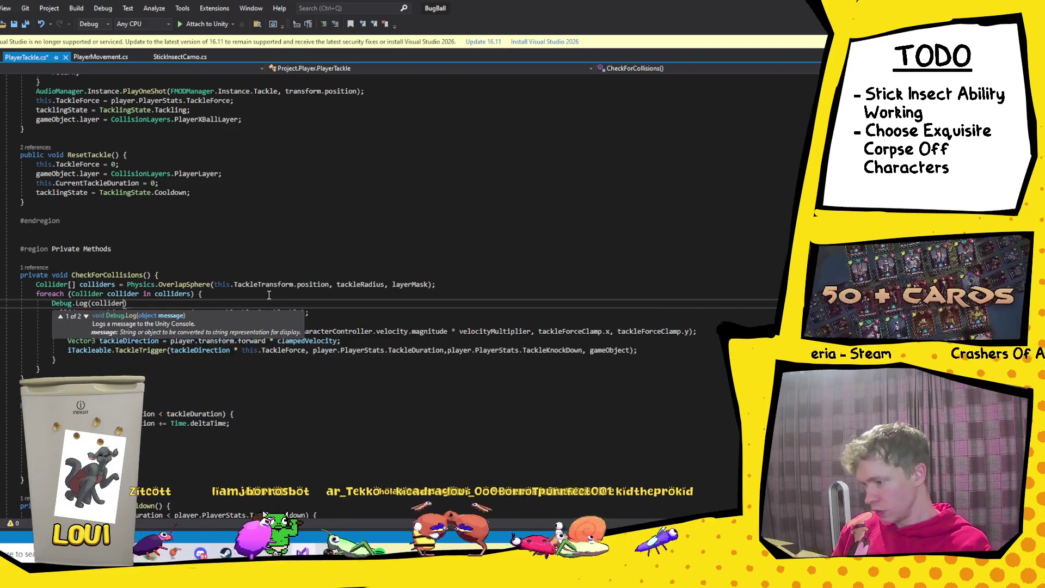
type(")")
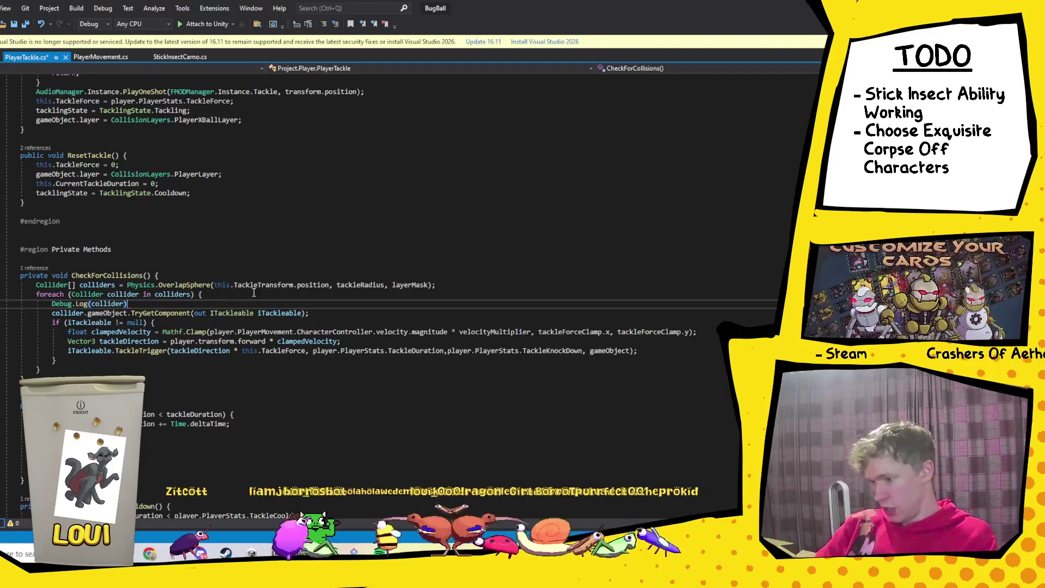
key("ctrl+x")
Step: Add Debug.Log(iTackleable) inside the iTackleable null check and return to Unity to recompile
left_click(168, 312)
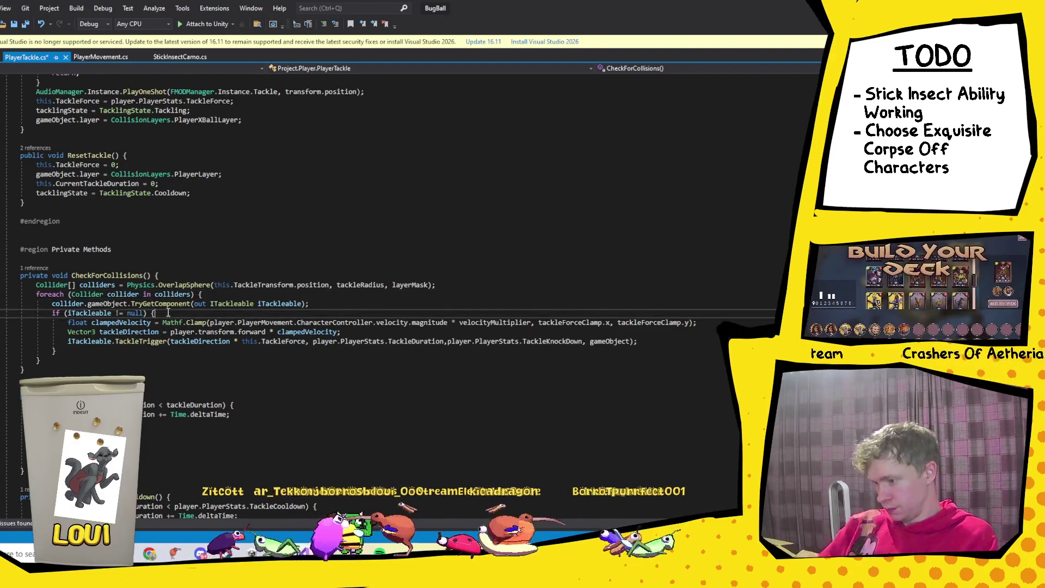
key("Return")
type("Debug.l")
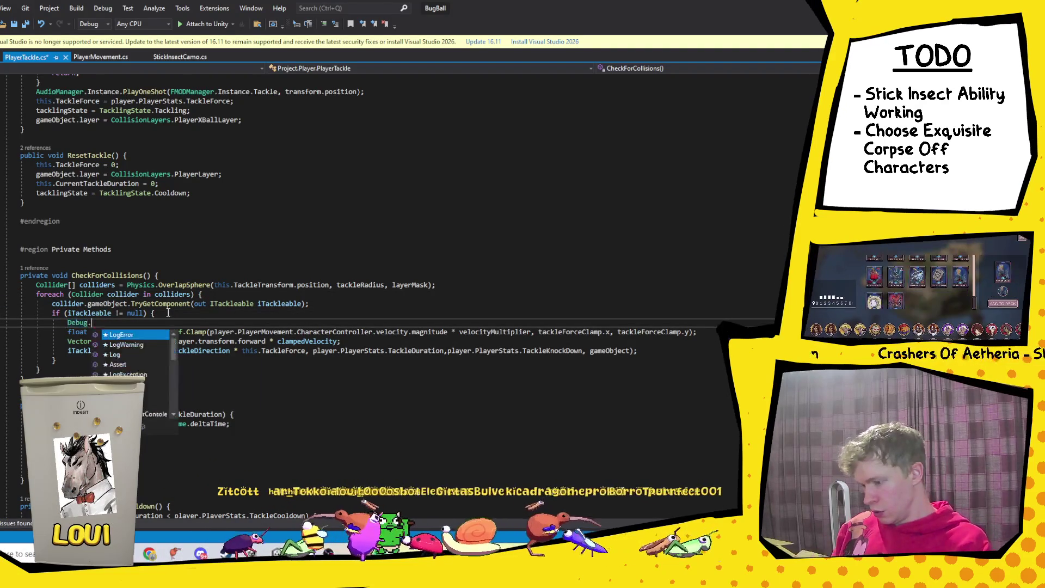
key("Tab")
type("iTackleable)")
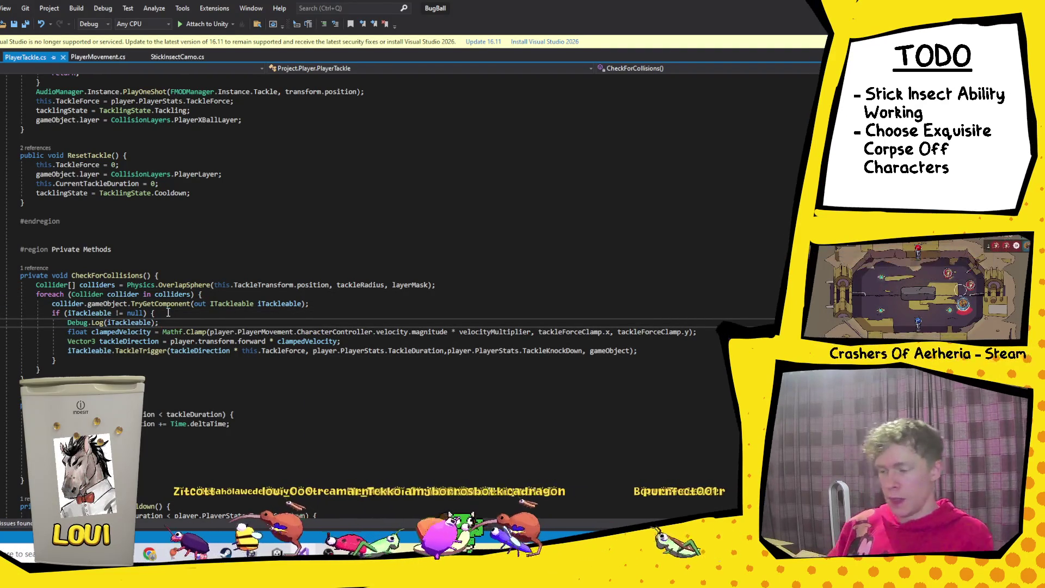
key("alt+Tab")
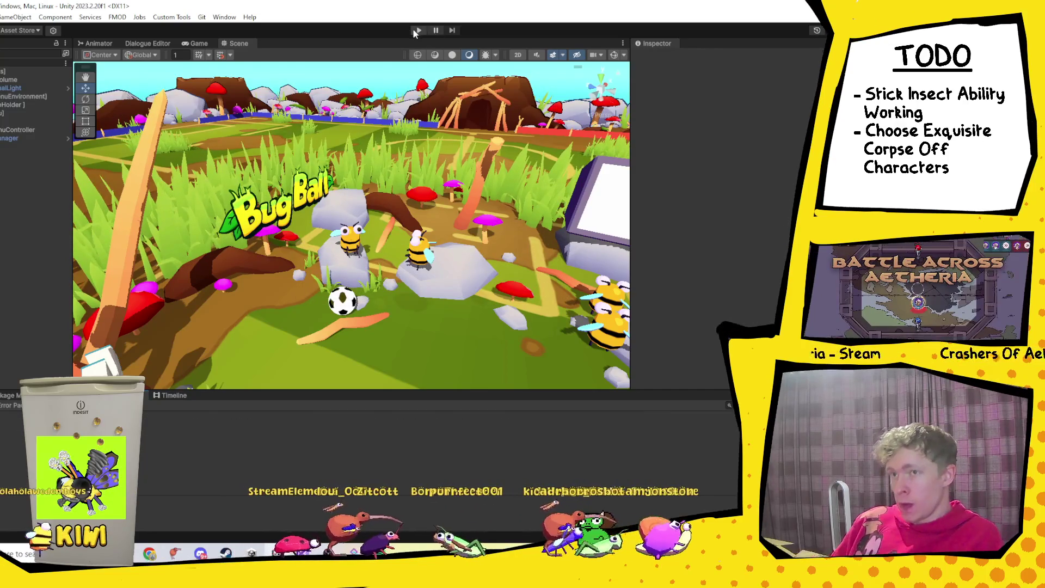
Step: Start the BugBall match, let it run about 30 seconds, then pause it
left_click(419, 31)
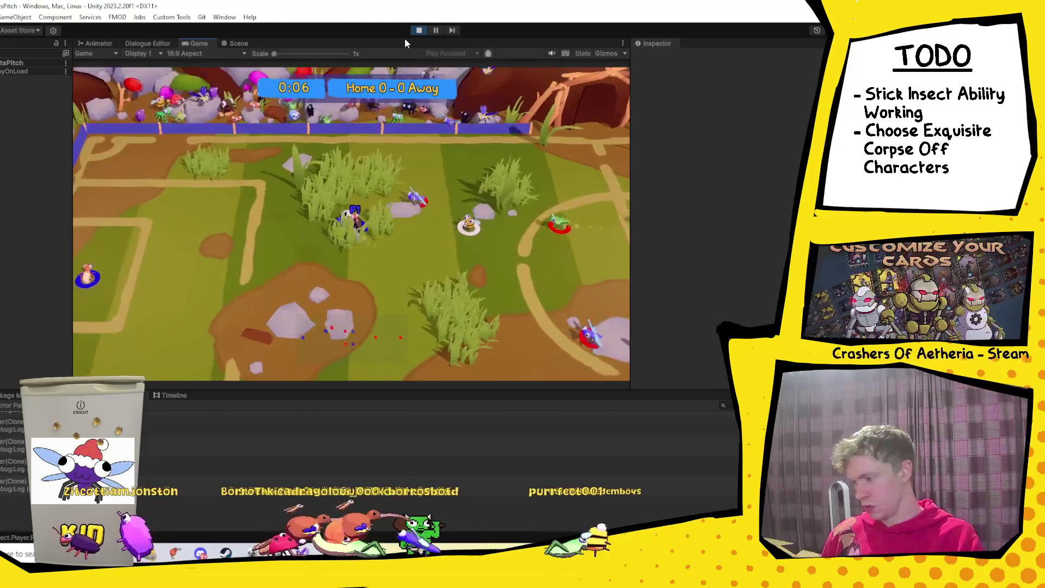
left_click(436, 30)
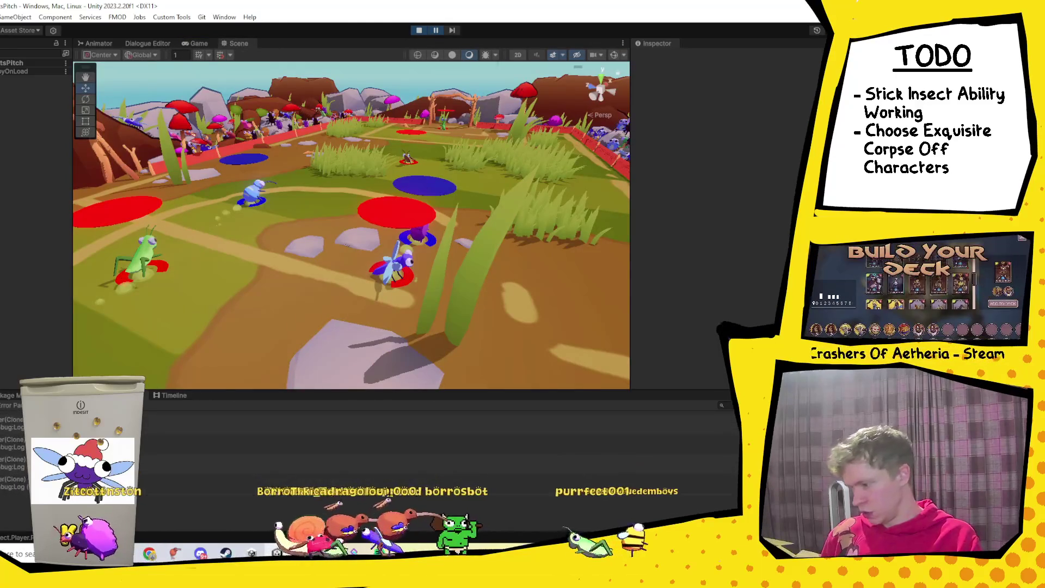
Step: Read the first log's stack trace in an enlarged Console, select Player(Clone), then resume the match
left_click_drag(208, 361, 205, 187)
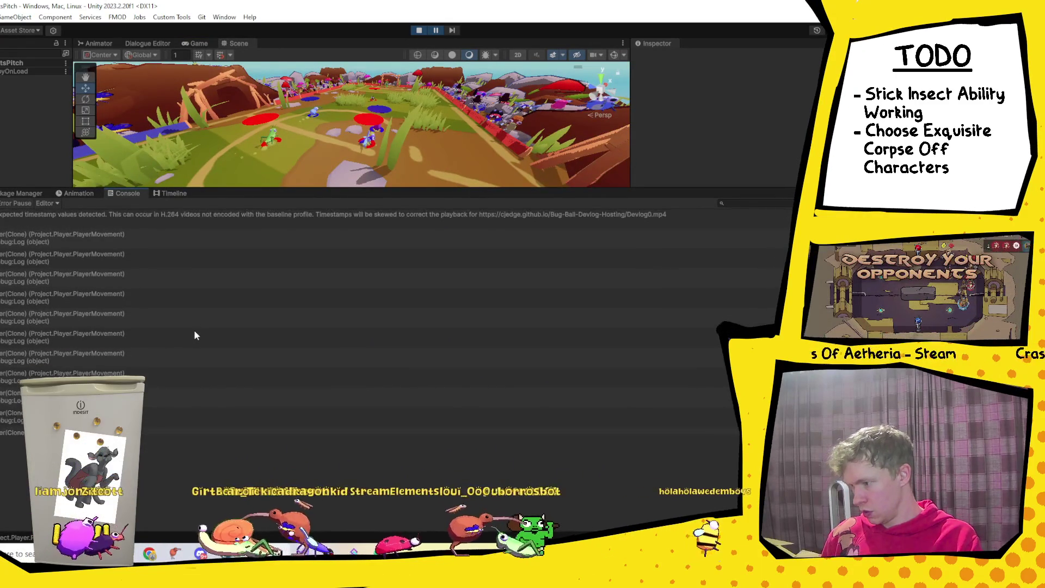
left_click(39, 243)
left_click_drag(238, 190, 238, 385)
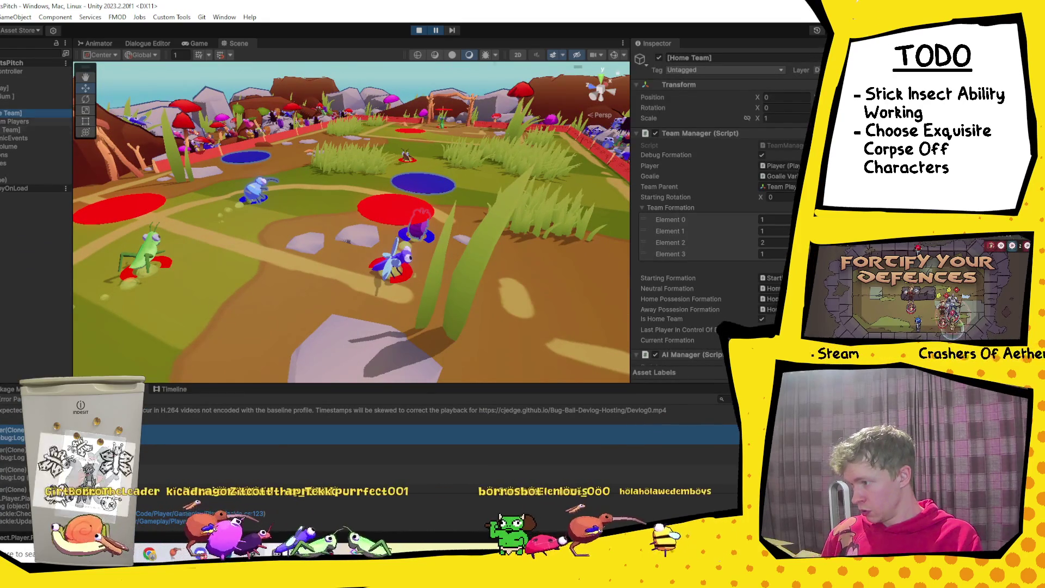
left_click(24, 130)
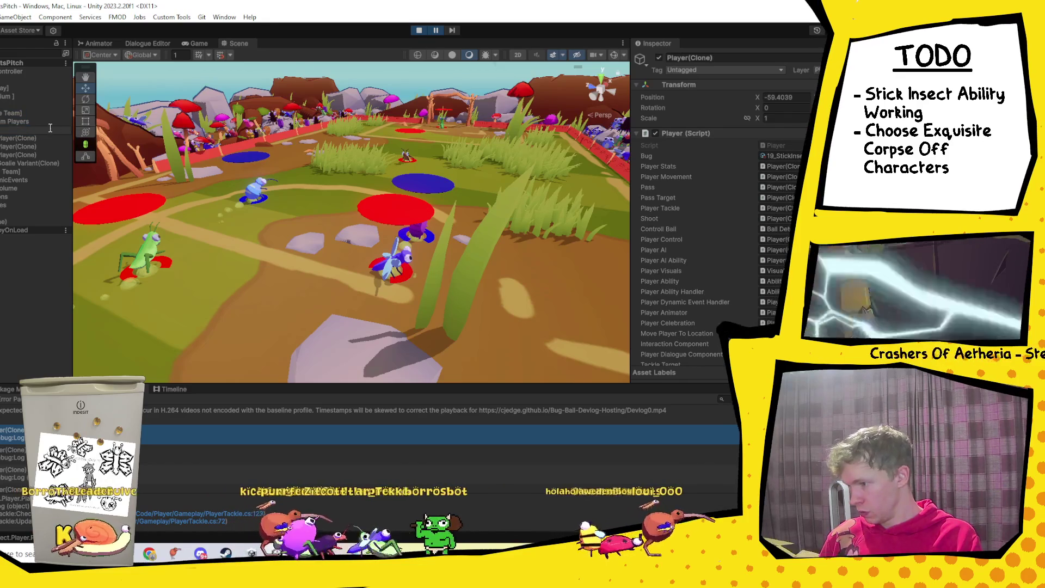
left_click(436, 31)
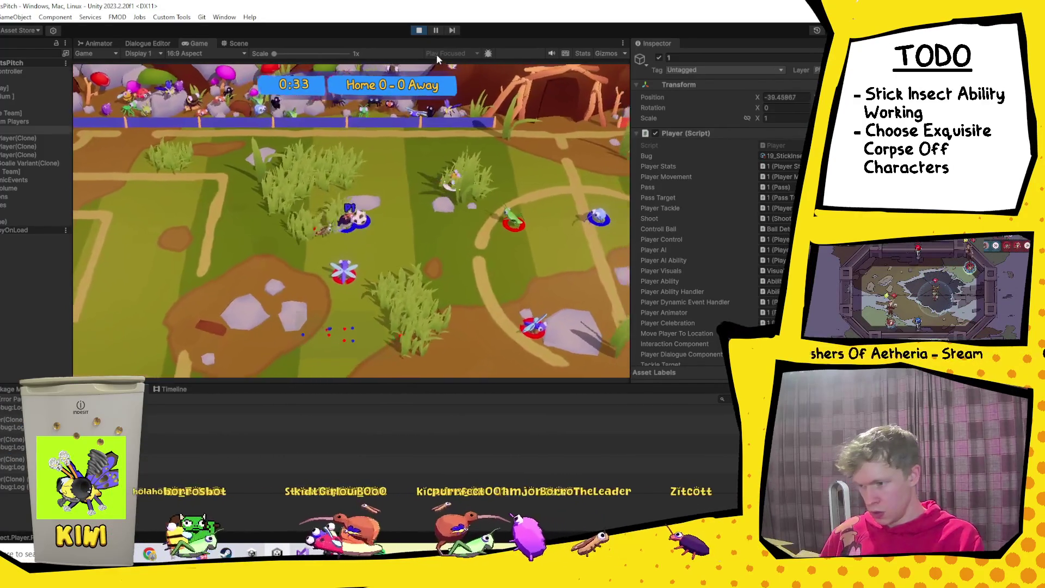
Step: Pause the match, inspect the player's Ball Detector child, then return to PlayerTackle.cs in Visual Studio
left_click(435, 29)
left_click(237, 43)
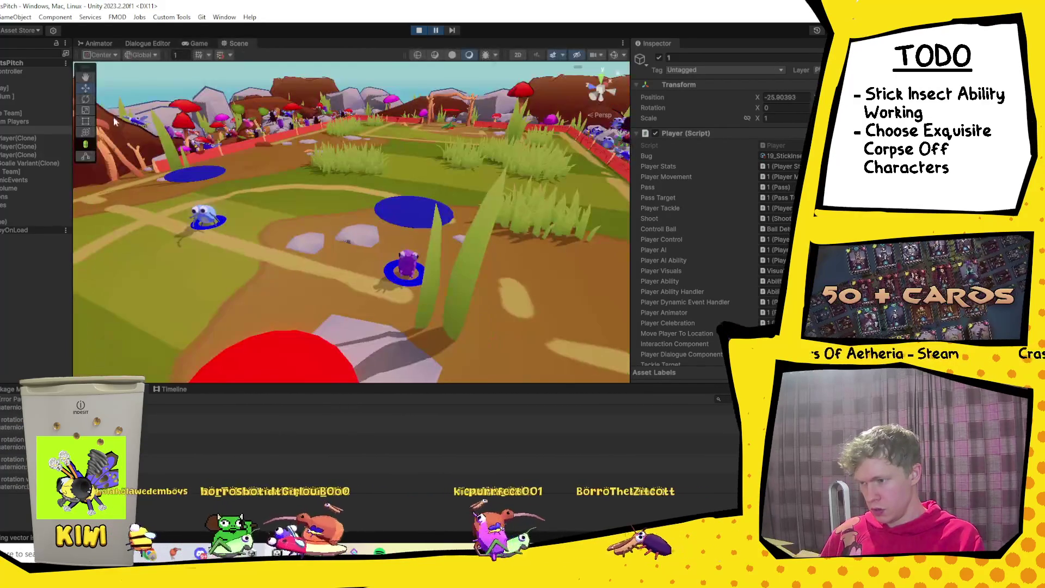
left_click(16, 141)
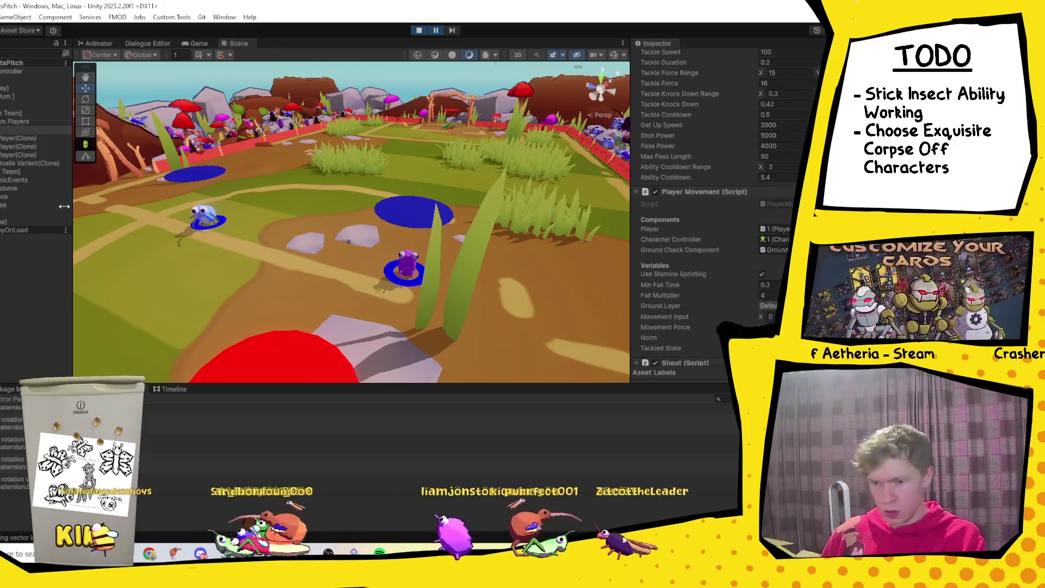
key("Right")
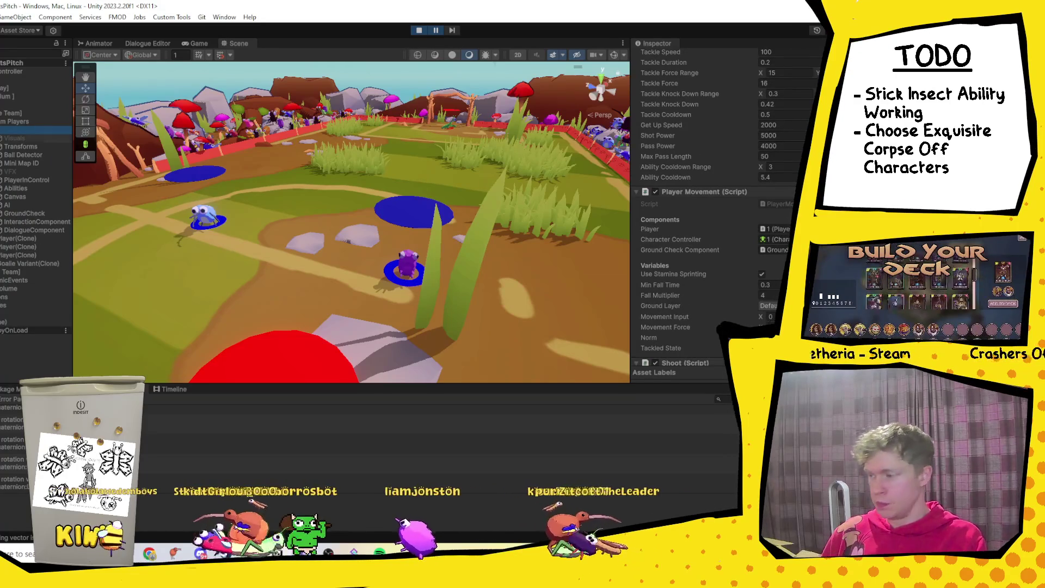
key("Down")
key("Down")
key("Down")
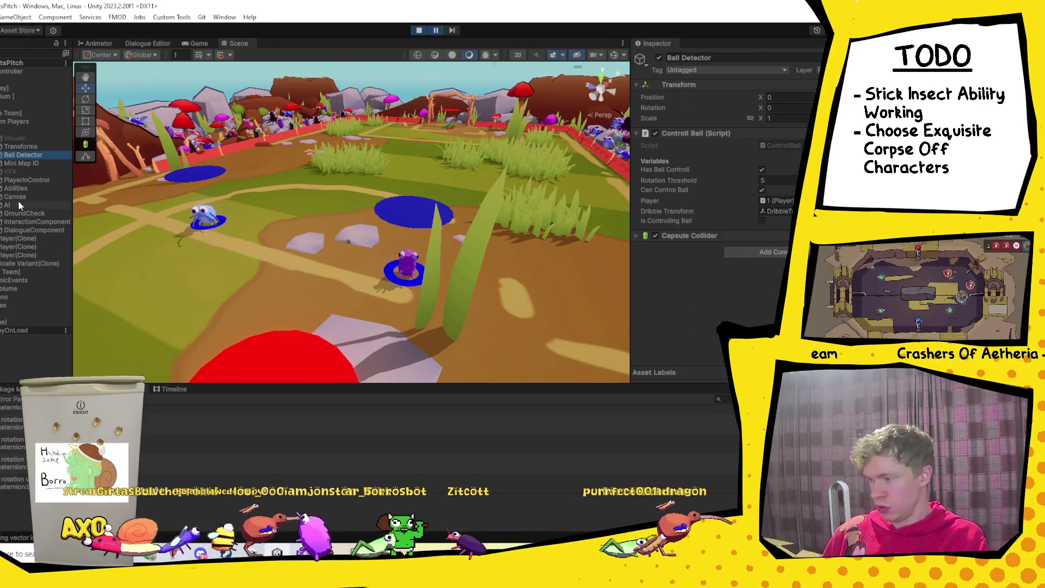
left_click(16, 129)
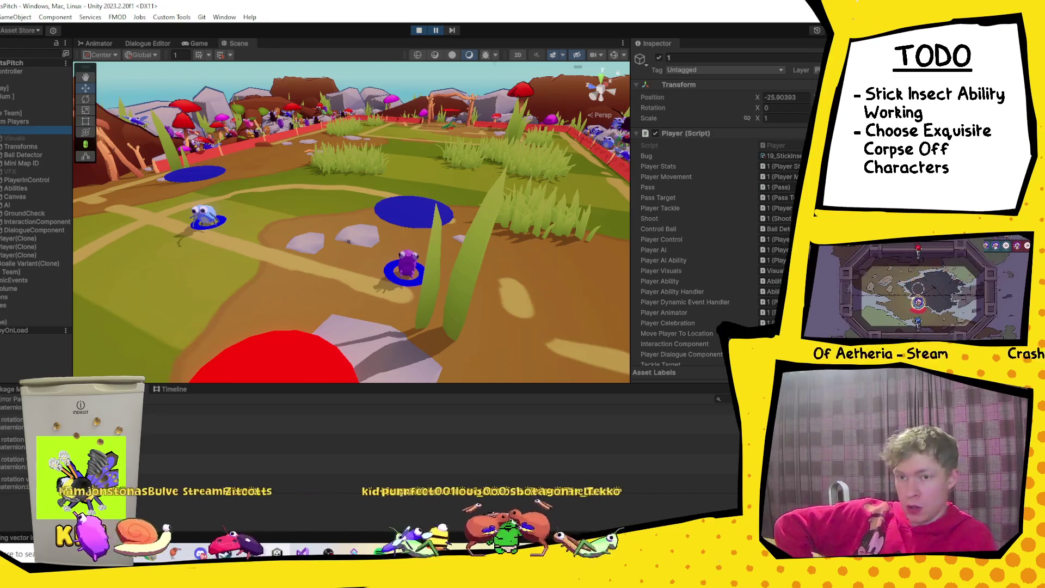
left_click(302, 552)
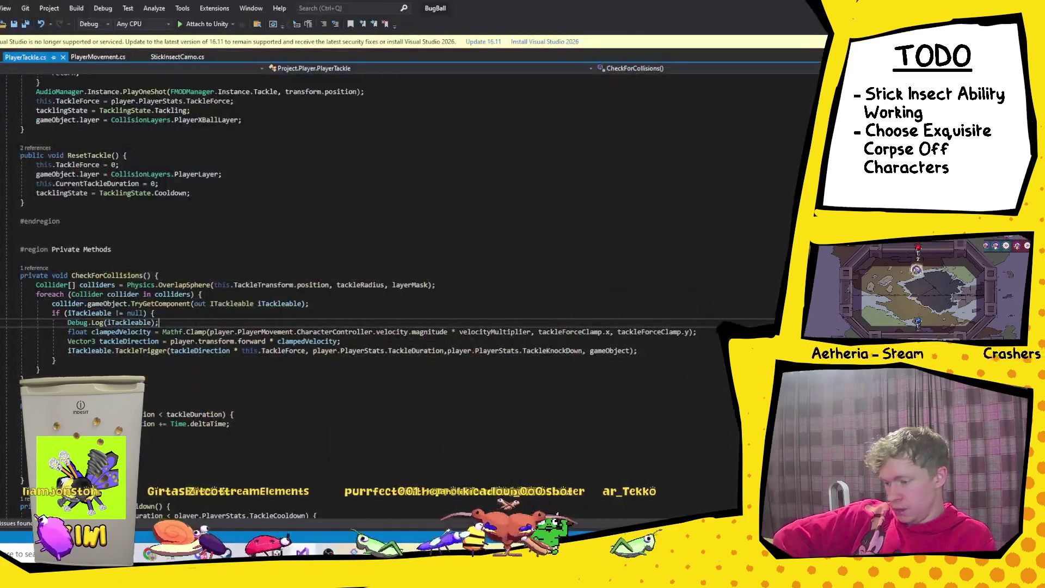
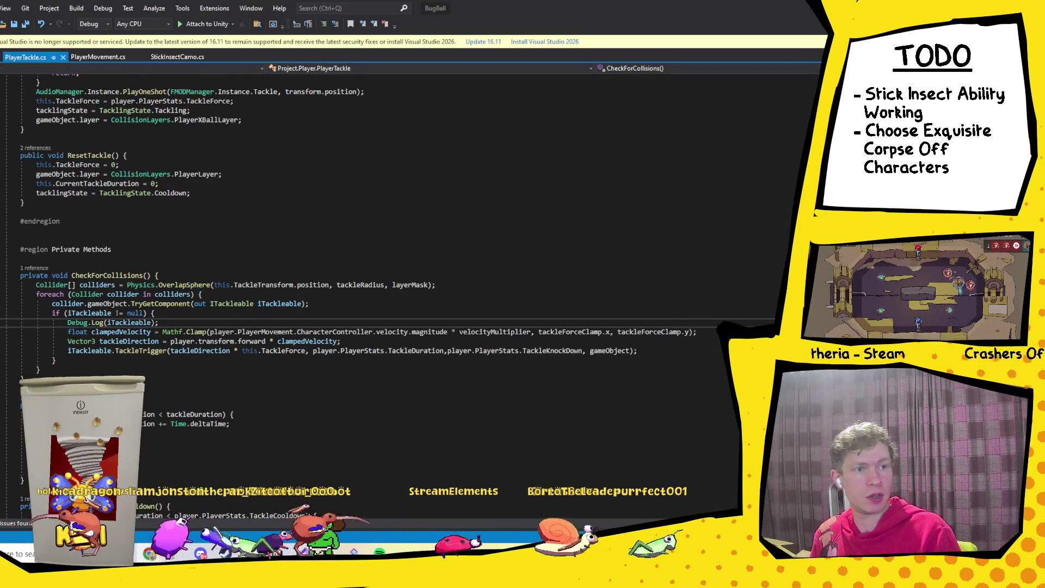
Step: Bring the itch.io games dashboard forward in a maximized browser window
key("alt+Tab")
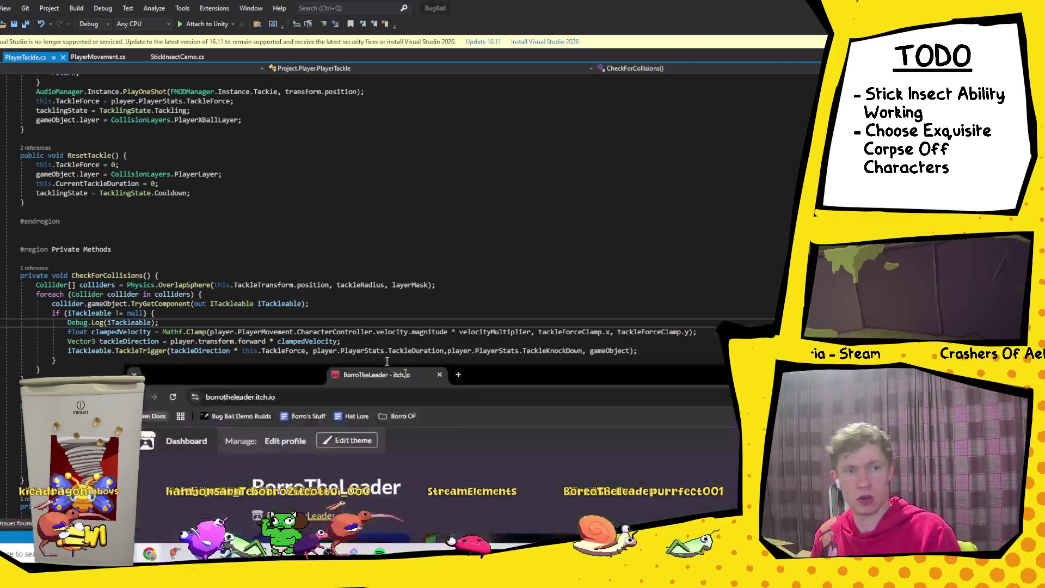
left_click(740, 59)
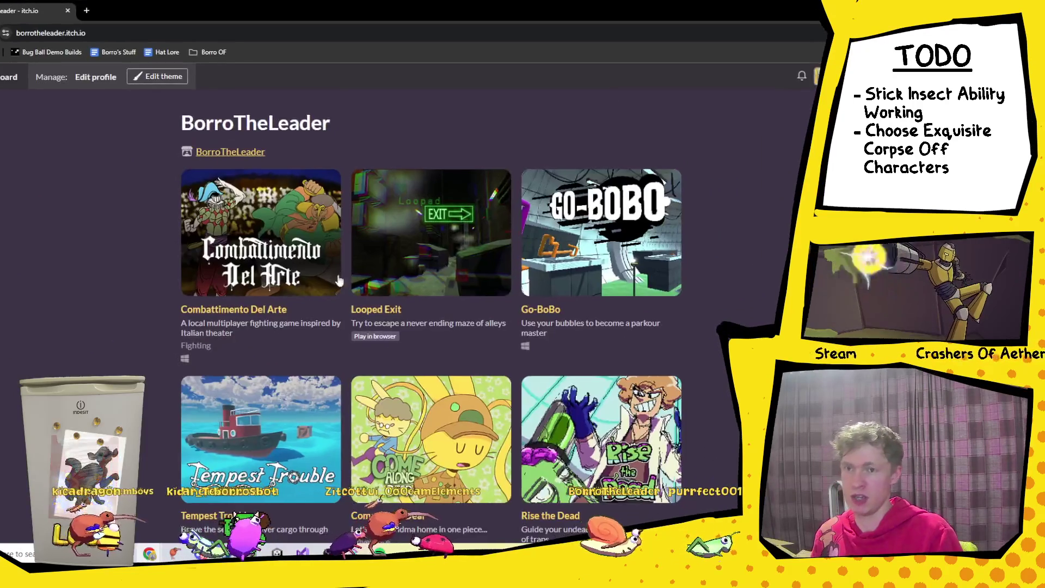
Step: Scroll through the itch.io games list, then return to PlayerTackle.cs in Visual Studio
scroll(490, 324, "down", 3)
scroll(488, 323, "down", 7)
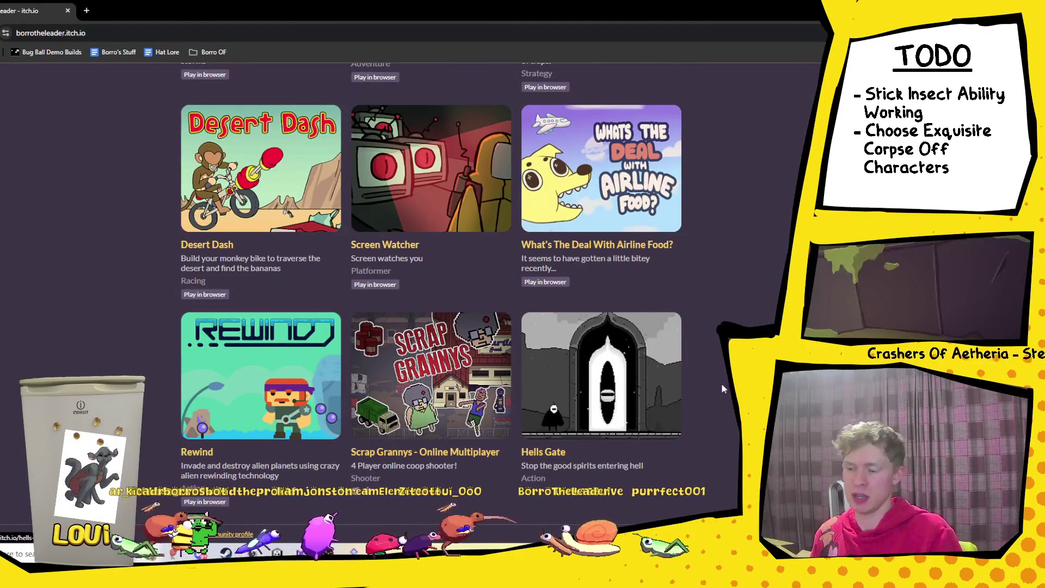
scroll(318, 193, "up", 6)
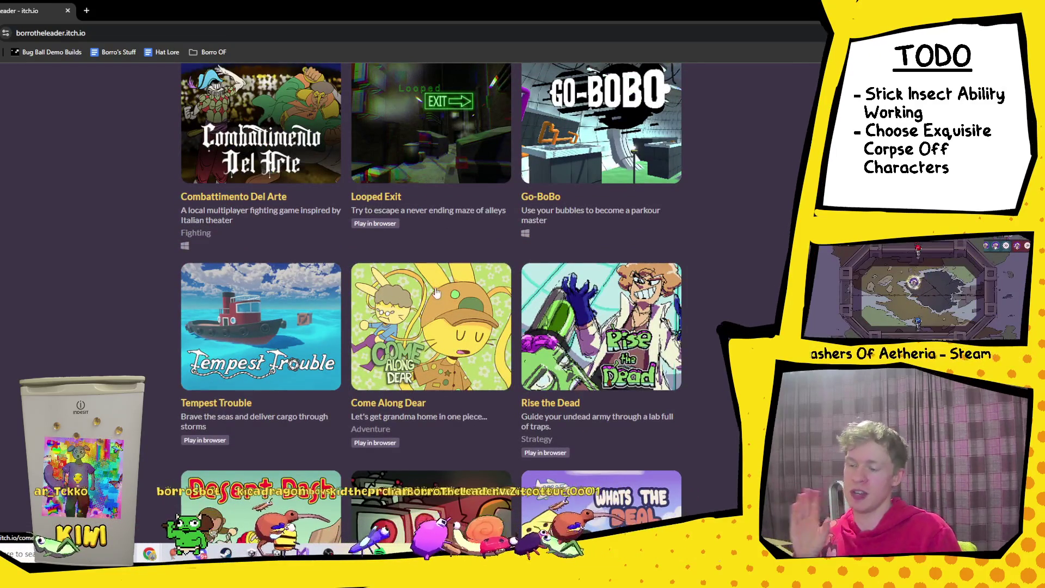
scroll(490, 142, "up", 2)
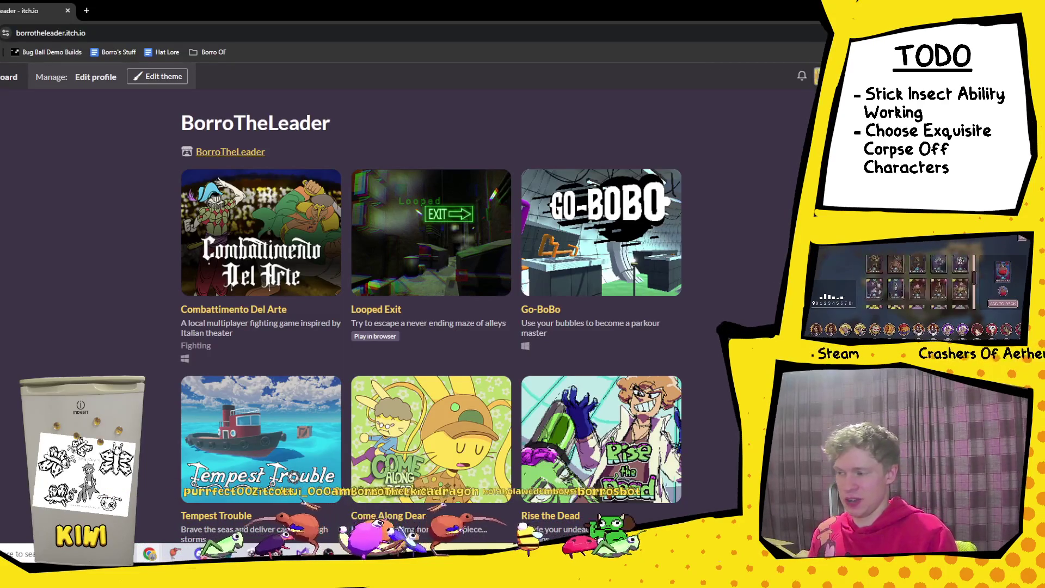
key("alt+Tab")
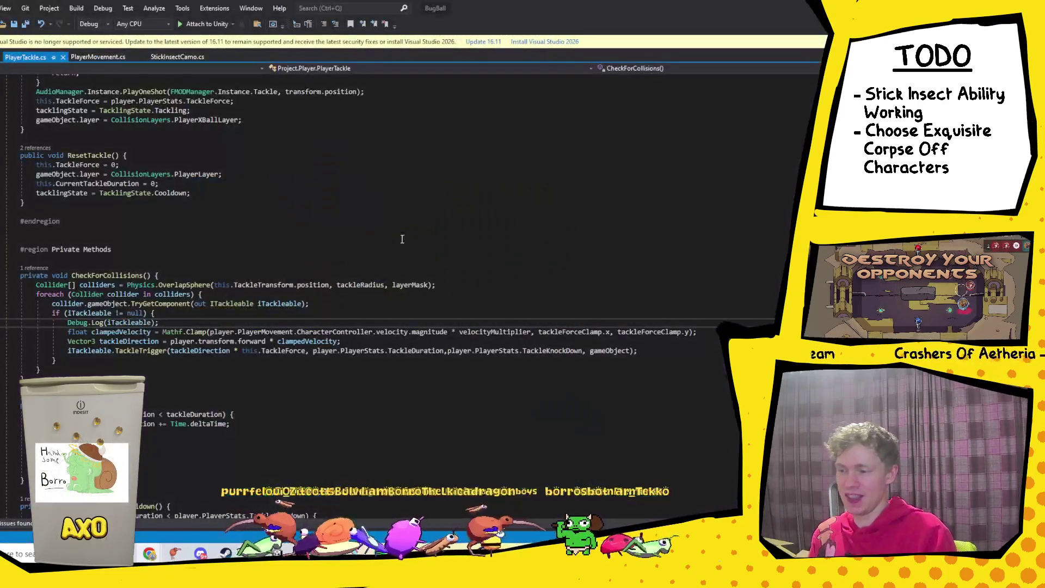
Step: Delete the Debug.Log(iTackleable) line from CheckForCollisions, save PlayerTackle.cs, and switch to PlayerMovement.cs
left_click_drag(182, 325, 193, 316)
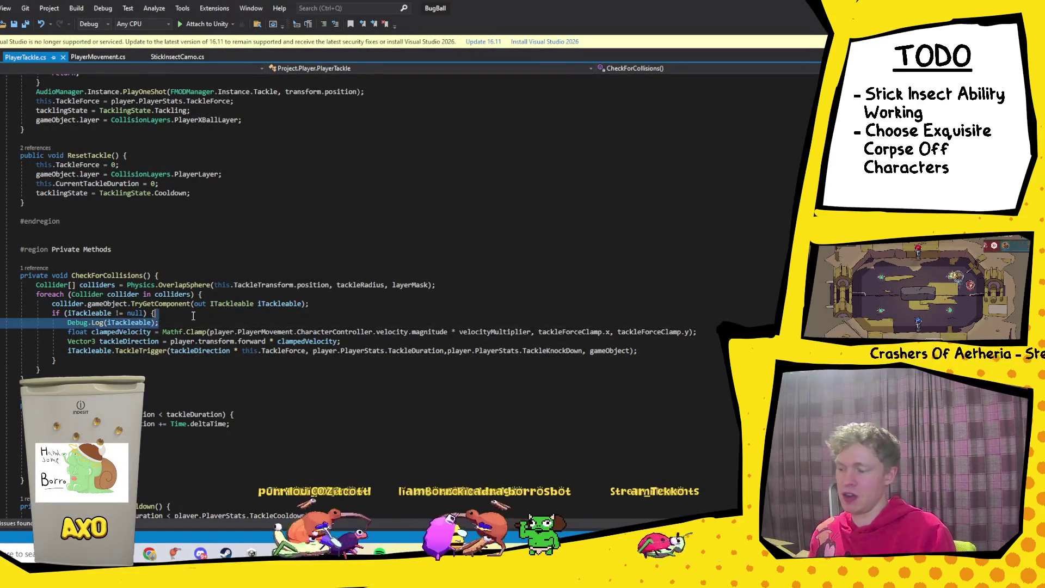
left_click(183, 325)
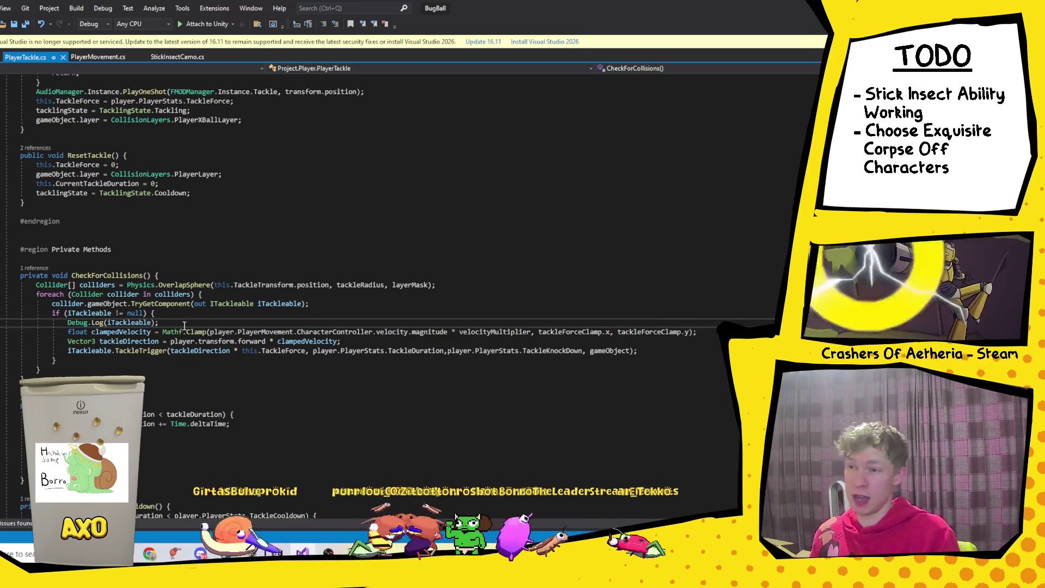
scroll(184, 325, "down", 1)
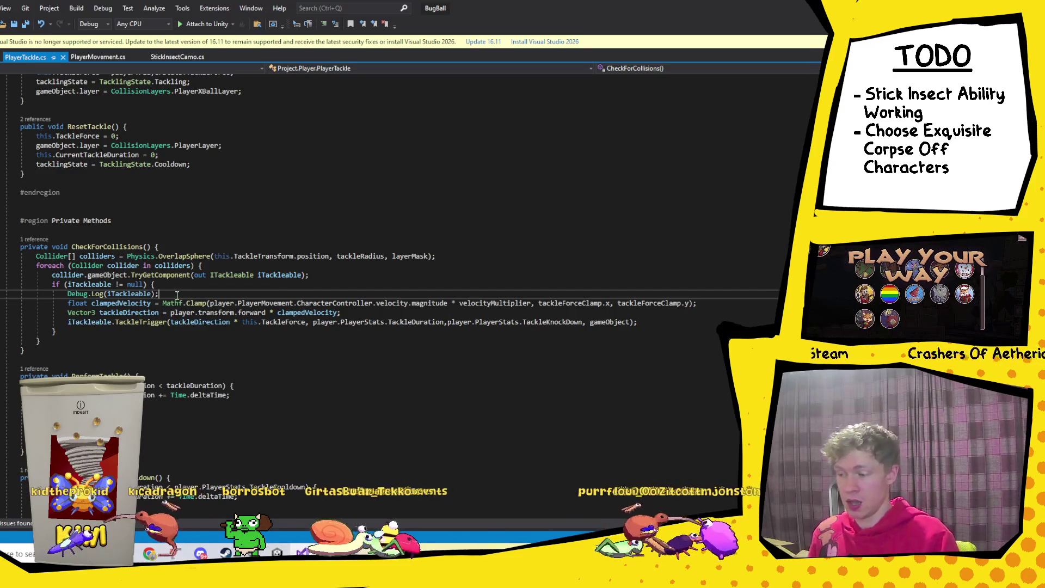
left_click_drag(177, 295, 173, 288)
key("Delete")
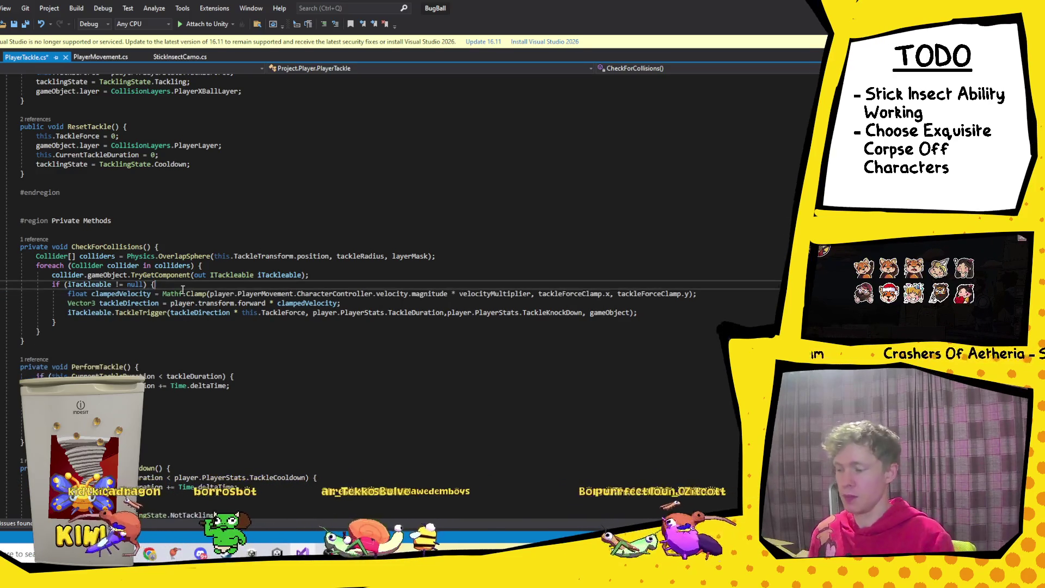
key("ctrl+s")
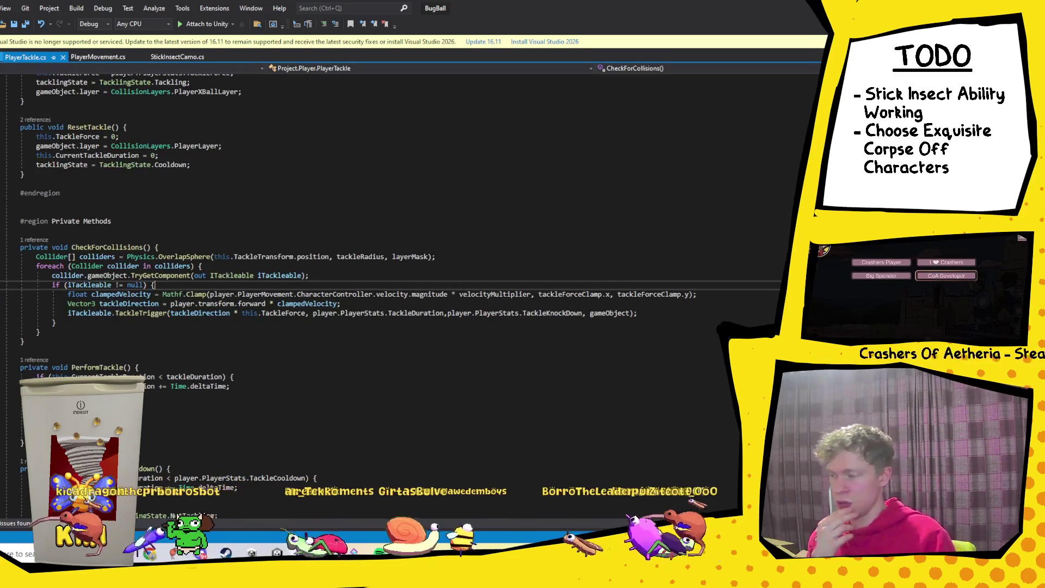
left_click(94, 58)
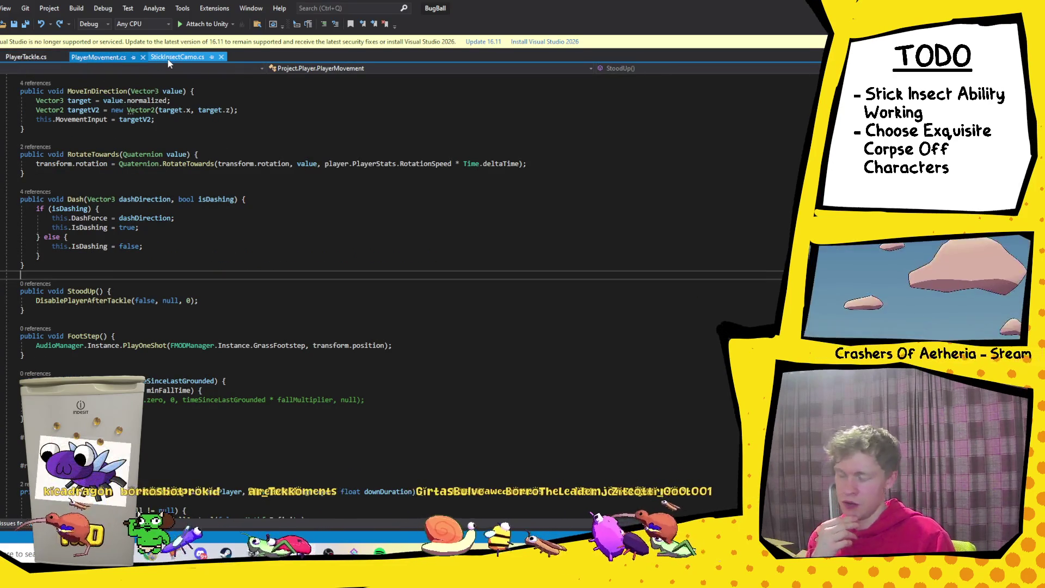
Step: Open StickInsectCamo.cs and scroll through its StartAbility code
left_click(168, 57)
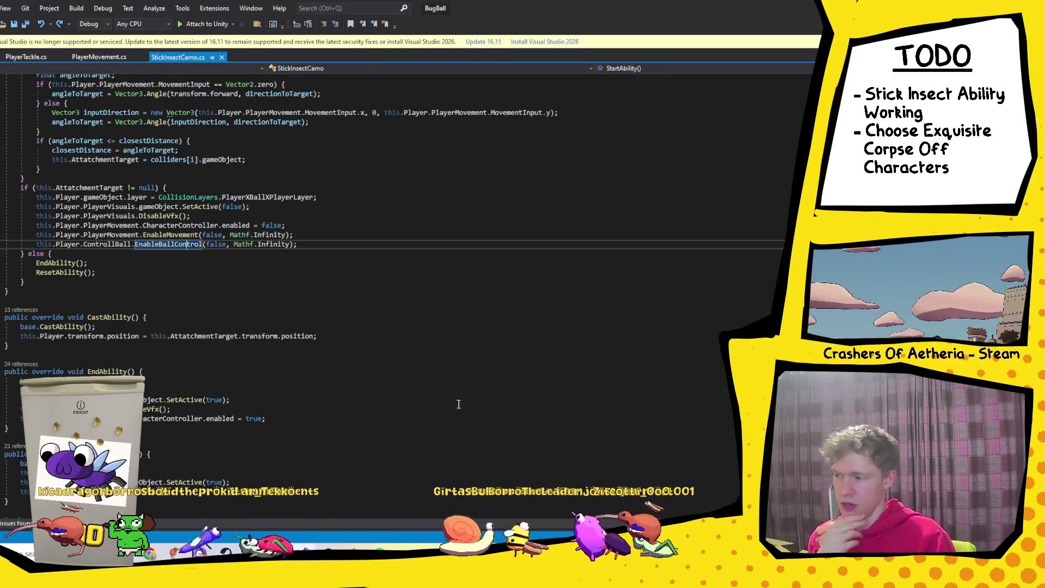
left_click(321, 245)
scroll(299, 299, "up", 3)
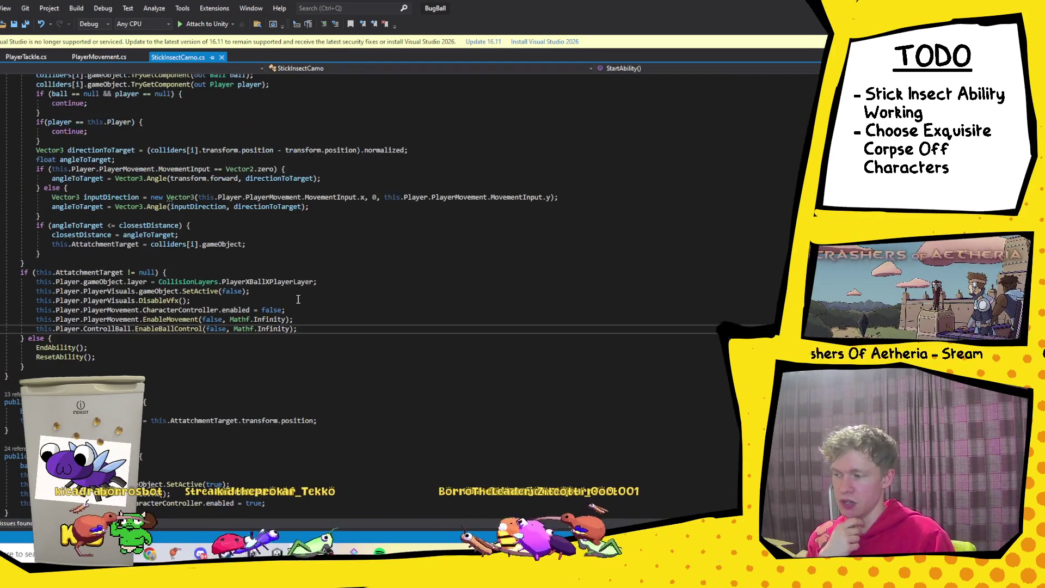
scroll(306, 293, "down", 1)
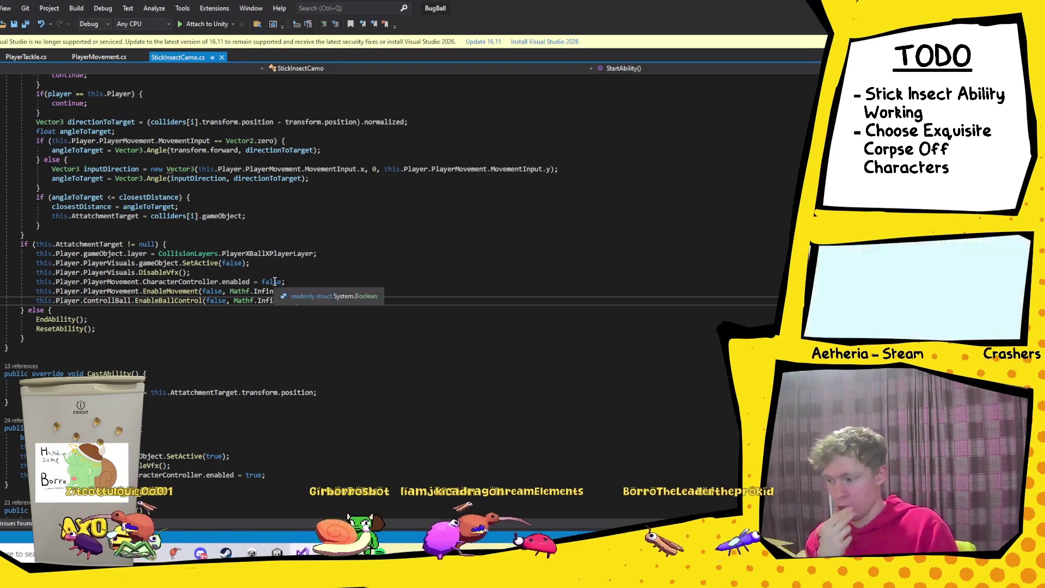
Step: Highlight the CollisionLayers and Player references in StartAbility, then clear the highlights
mouse_move(256, 253)
left_click(211, 253)
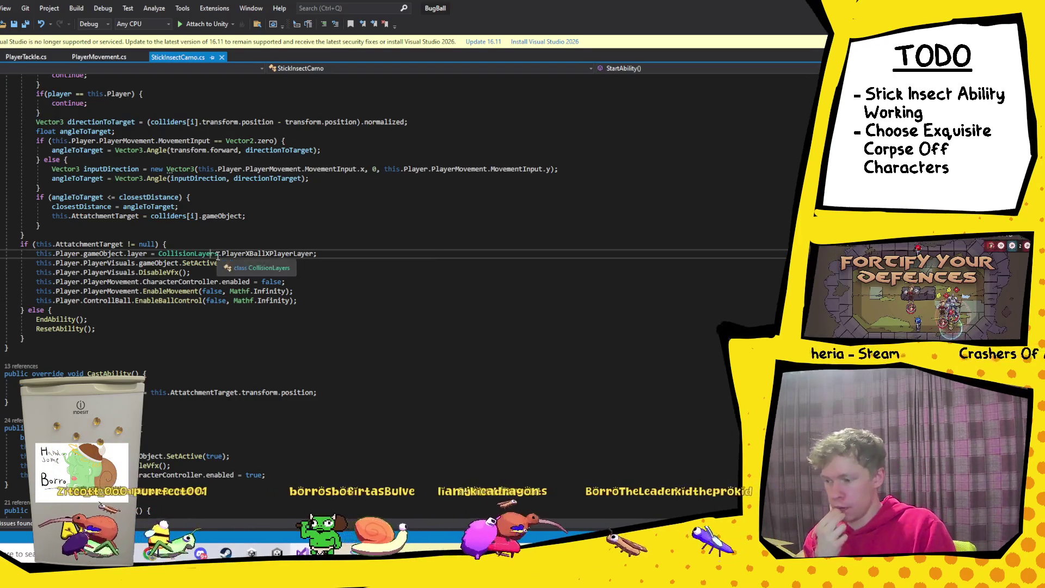
left_click(73, 255)
mouse_move(93, 261)
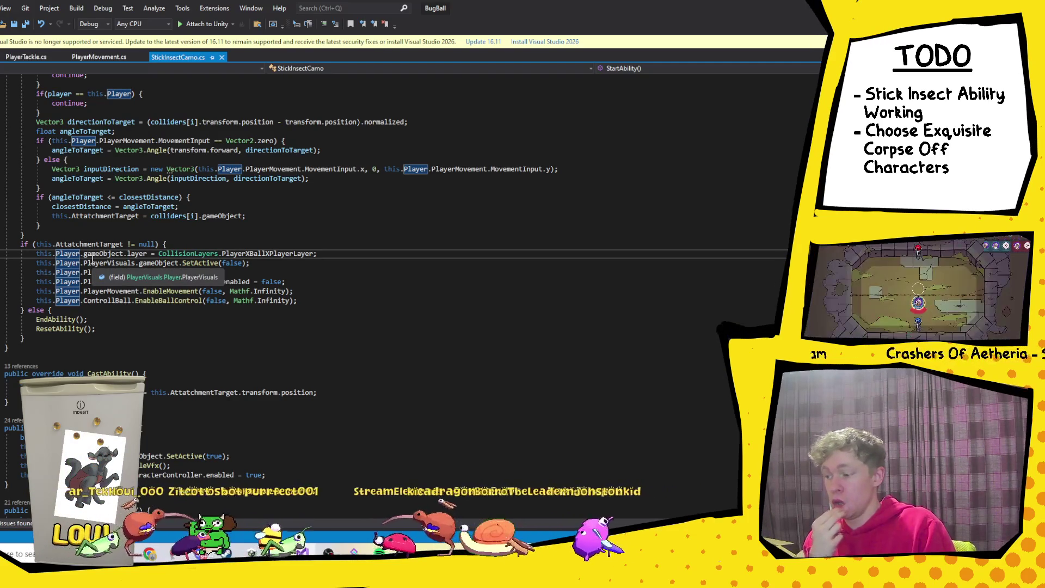
scroll(153, 260, "down", 3)
scroll(153, 260, "down", 5)
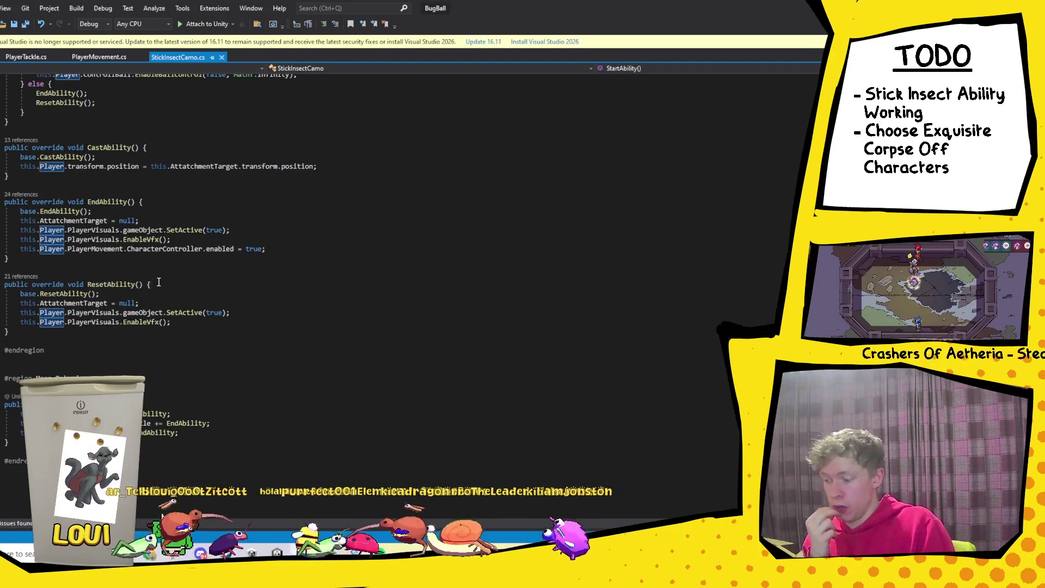
scroll(90, 225, "up", 7)
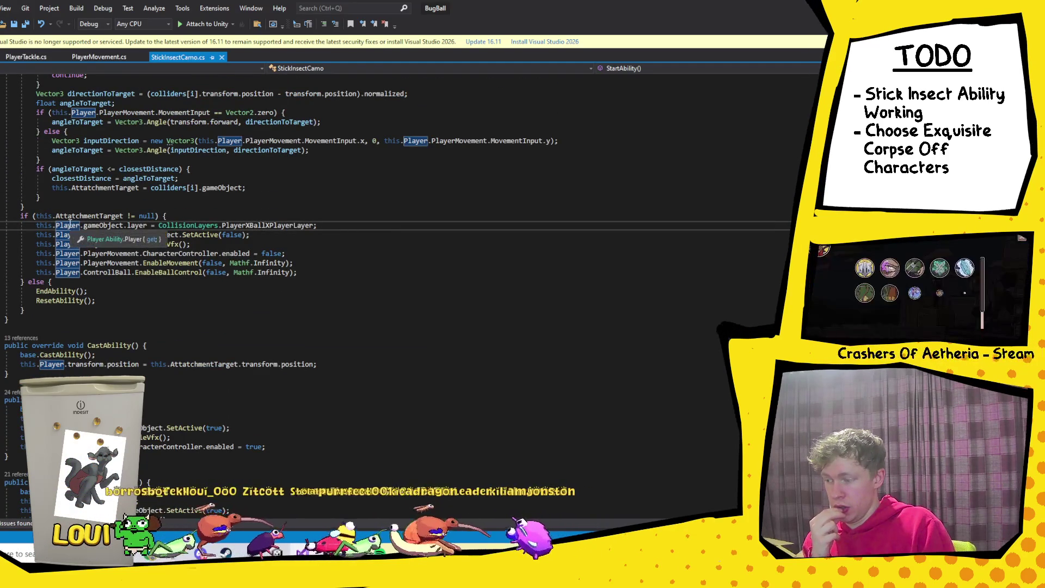
mouse_move(106, 180)
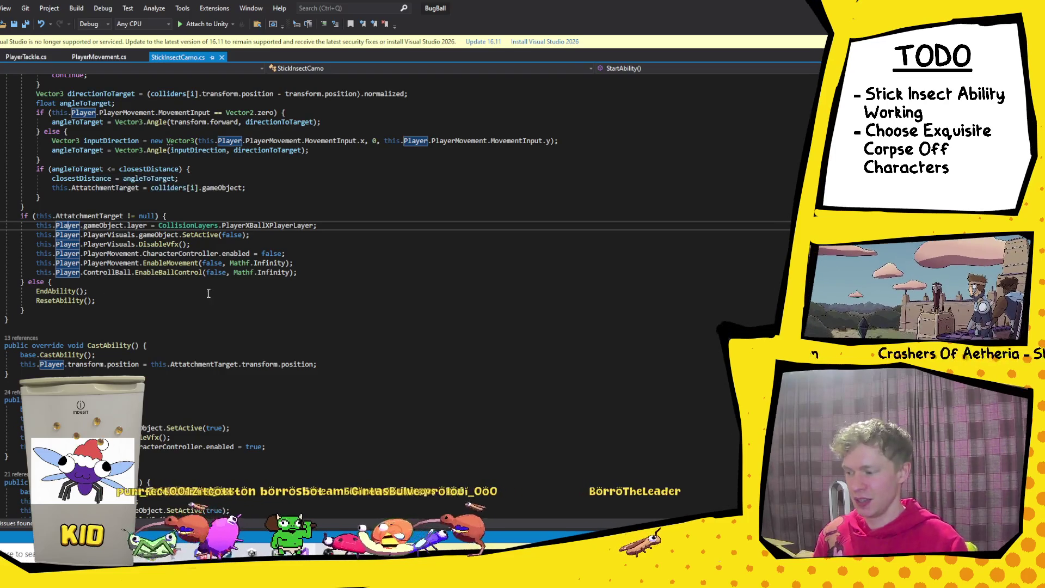
left_click(316, 275)
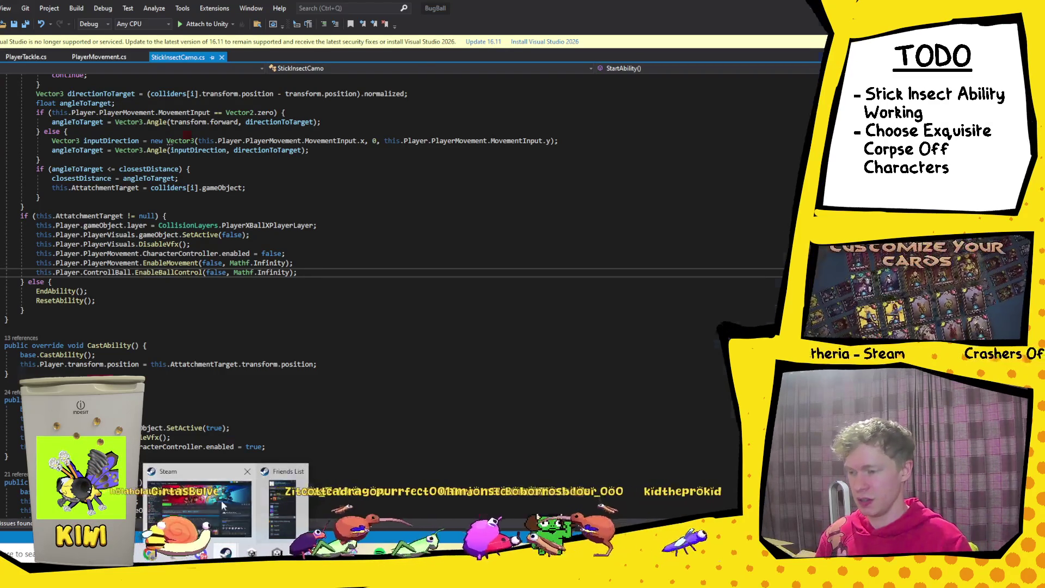
Step: Find Bug Ball in the Steam store and look over its store page
left_click(223, 505)
left_click(2, 26)
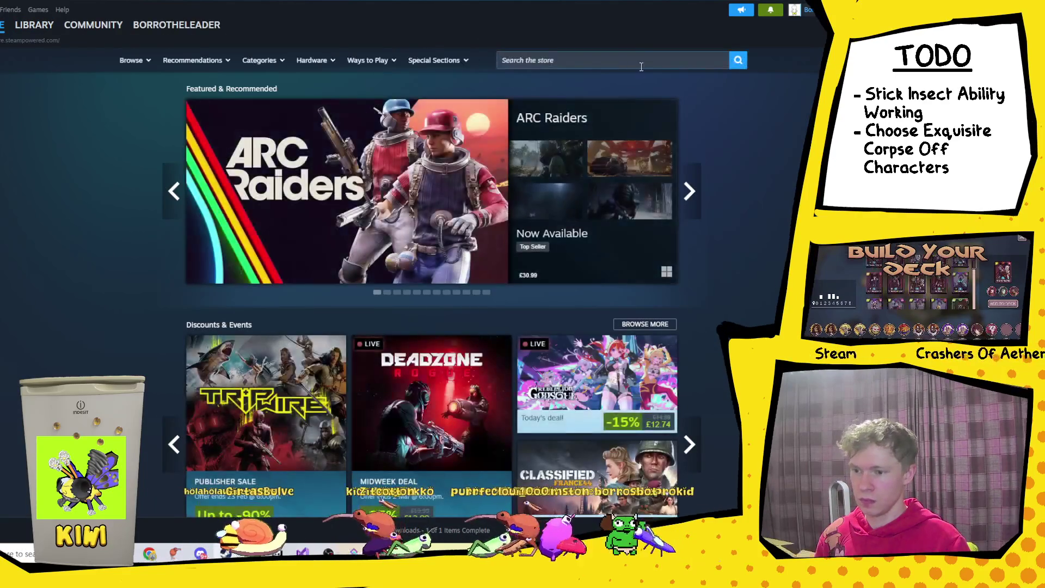
left_click(640, 62)
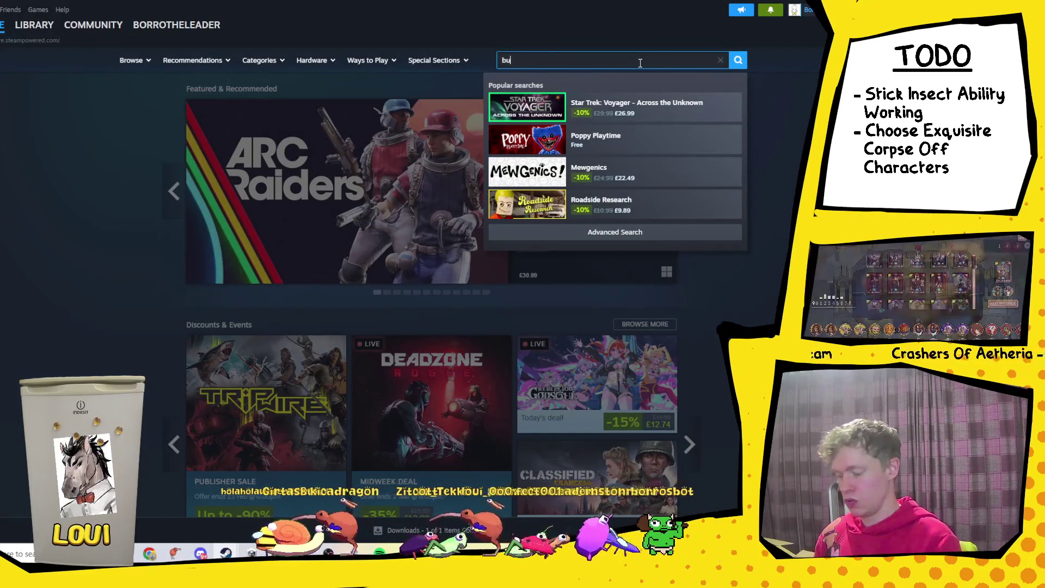
type("g ba")
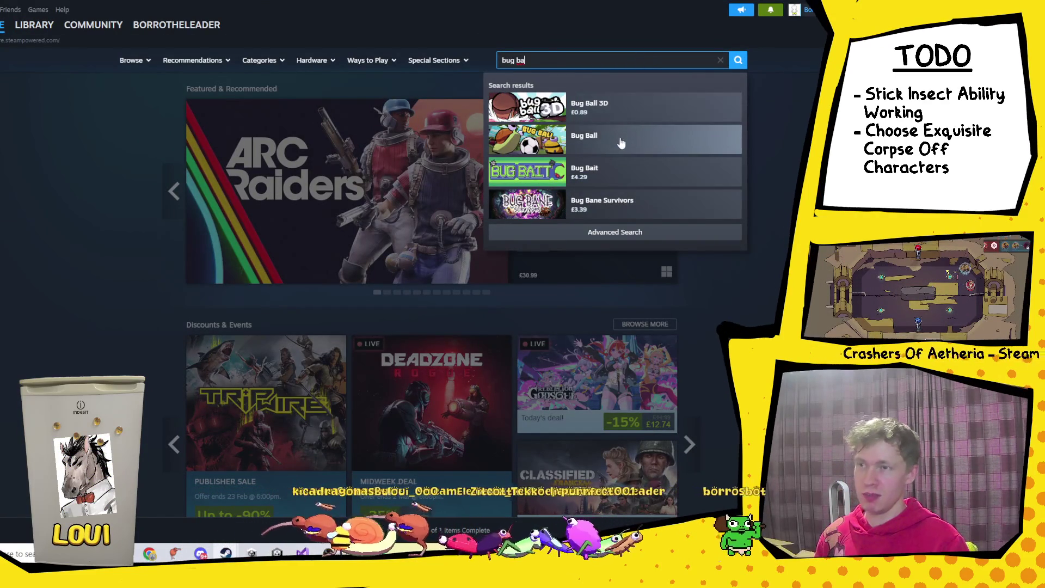
left_click(620, 142)
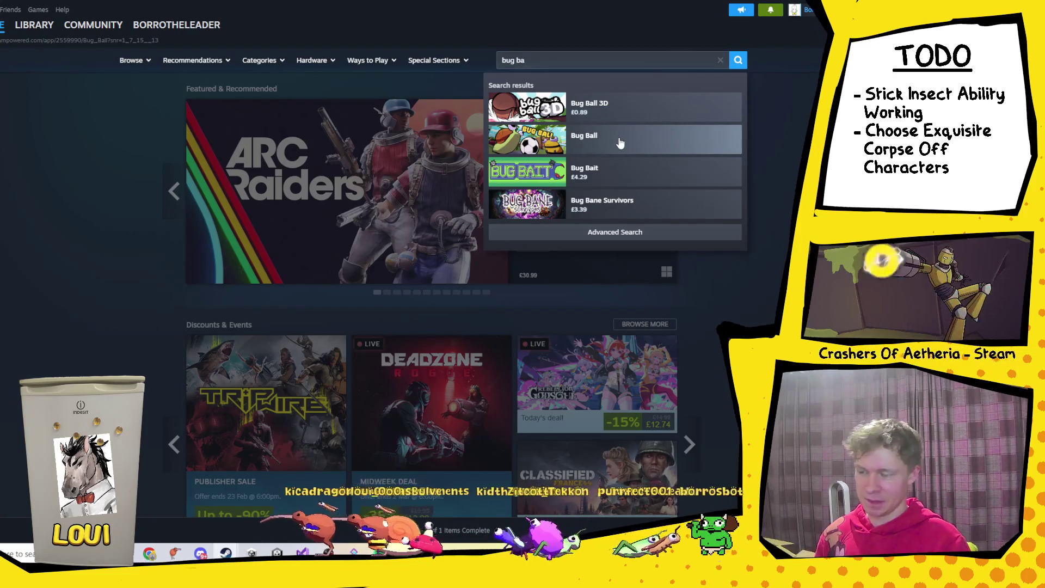
scroll(435, 173, "down", 4)
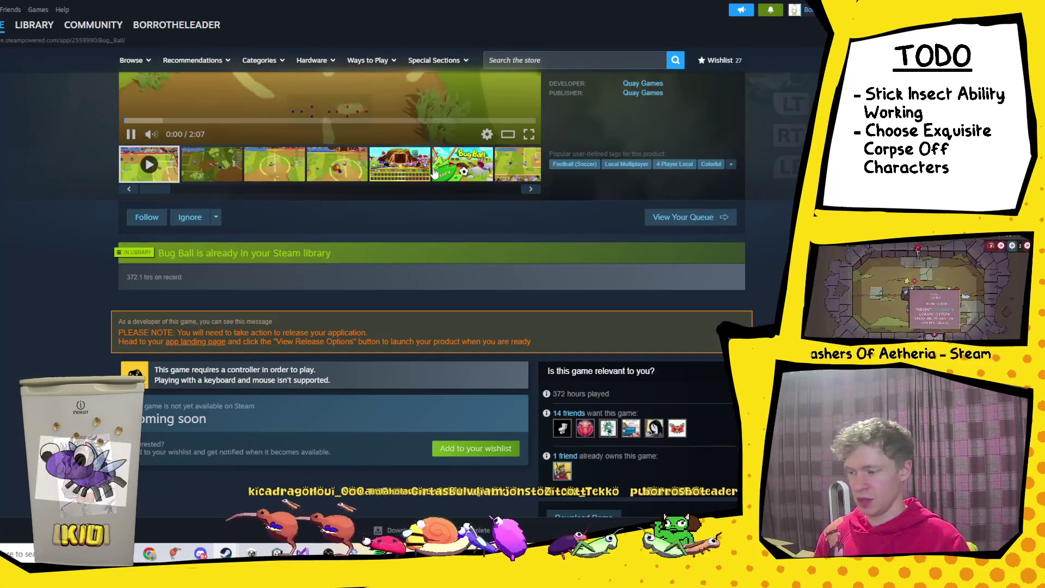
scroll(419, 207, "down", 3)
scroll(242, 315, "up", 7)
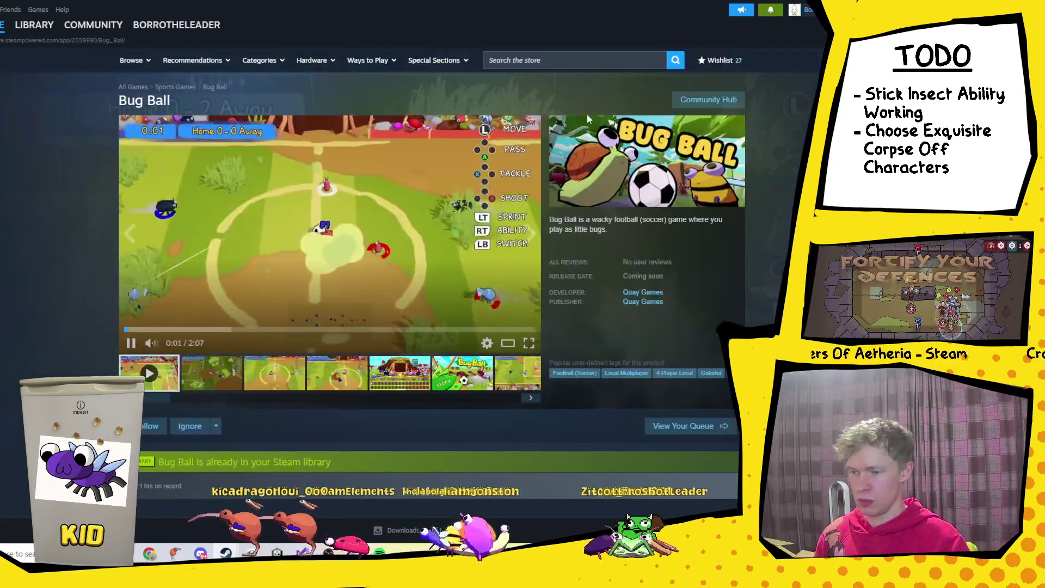
Step: Search the store for 'bug ball dem' and open the Bug Ball Demo page
left_click(585, 59)
type("bug ball dem")
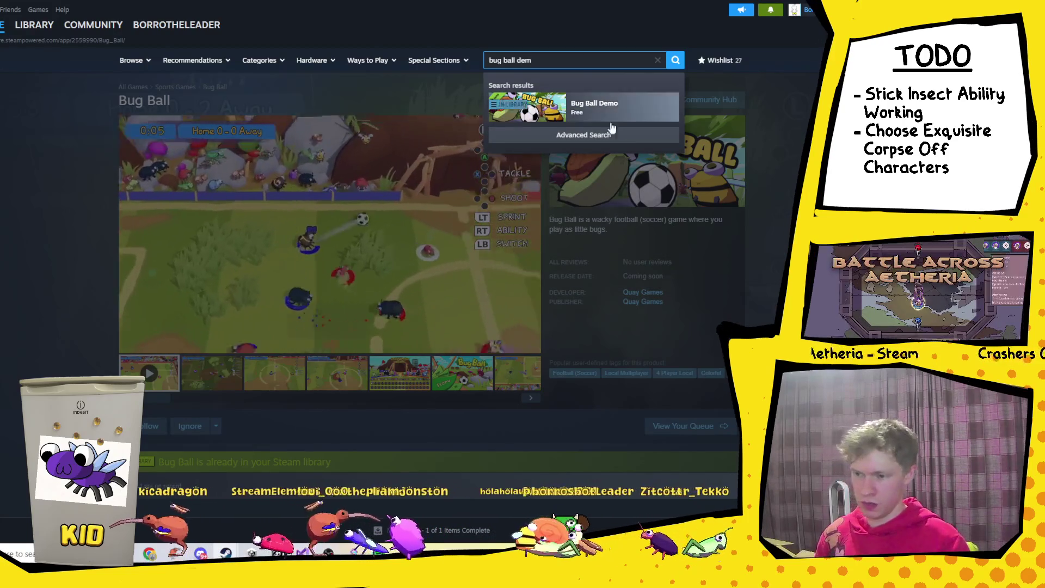
left_click(598, 107)
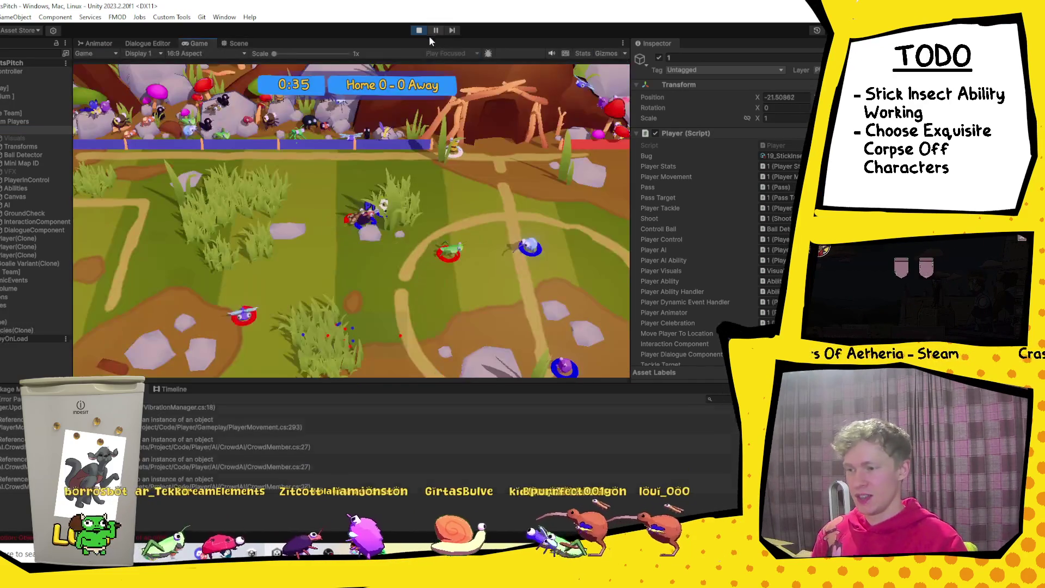
Step: Stop the play-mode test so Unity returns to the Bug Ball title scene
left_click(423, 32)
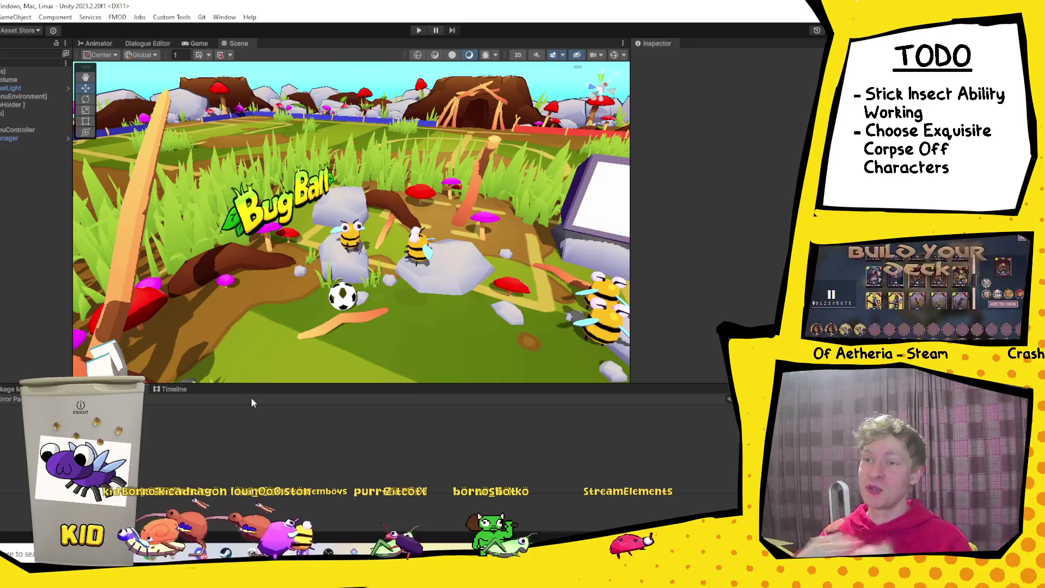
left_click(203, 554)
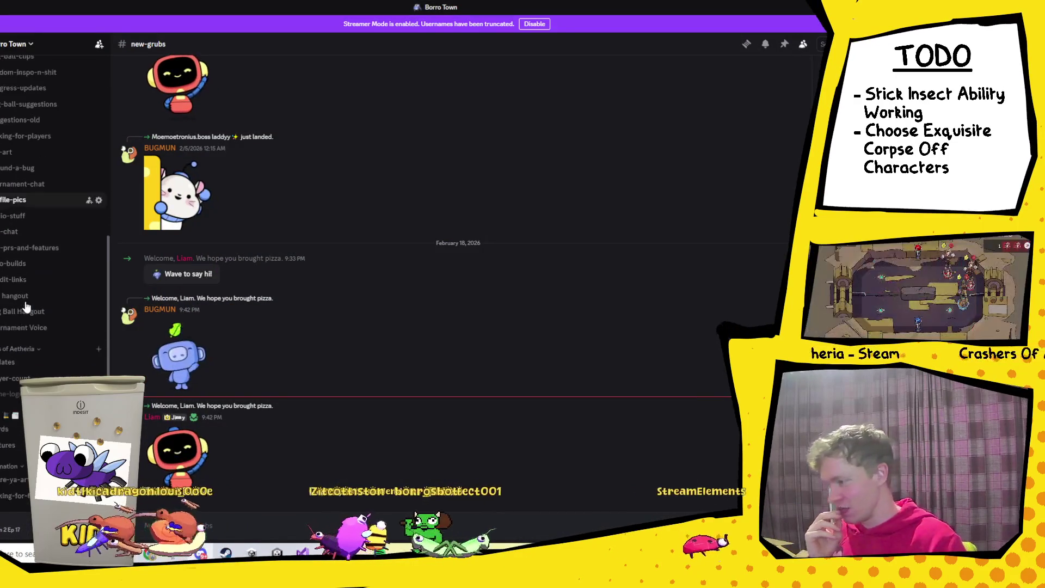
Step: Open the Discord #i-found-a-bug forum and scroll through its list of reports
scroll(26, 307, "down", 2)
mouse_move(67, 304)
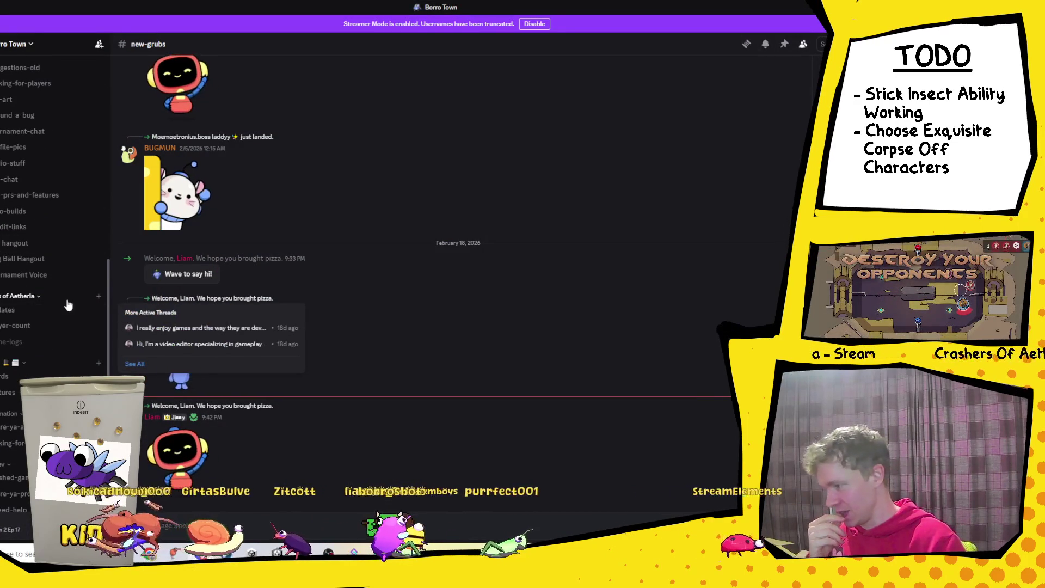
left_click(25, 115)
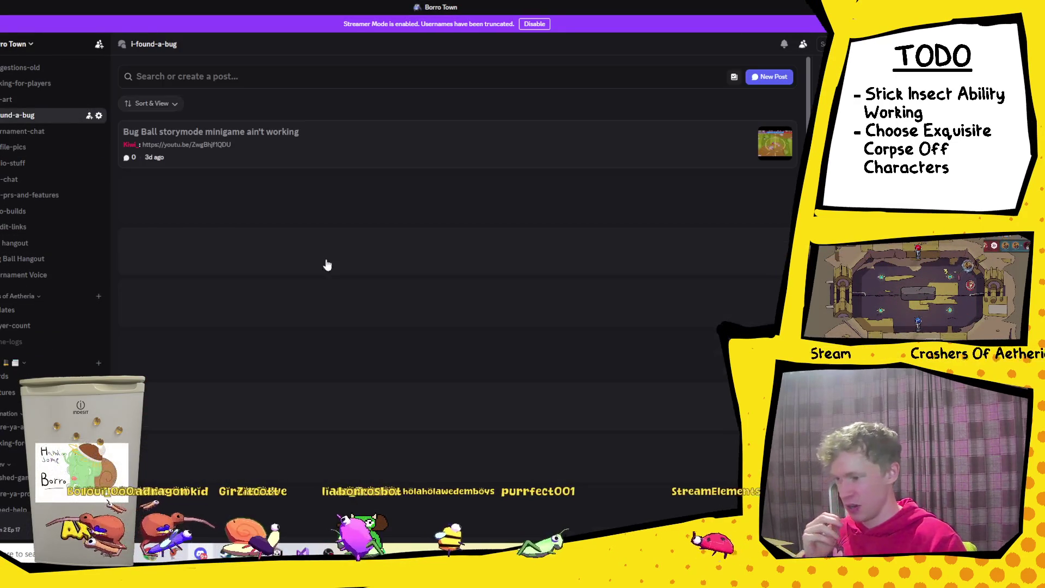
scroll(345, 248, "down", 5)
scroll(344, 246, "up", 5)
scroll(344, 246, "down", 5)
scroll(343, 242, "up", 5)
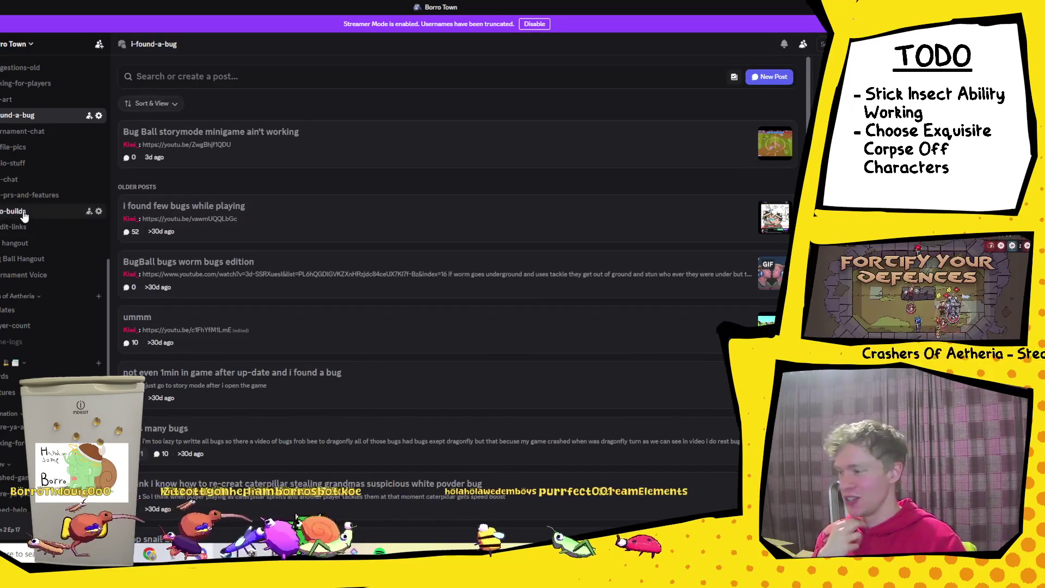
scroll(25, 215, "up", 3)
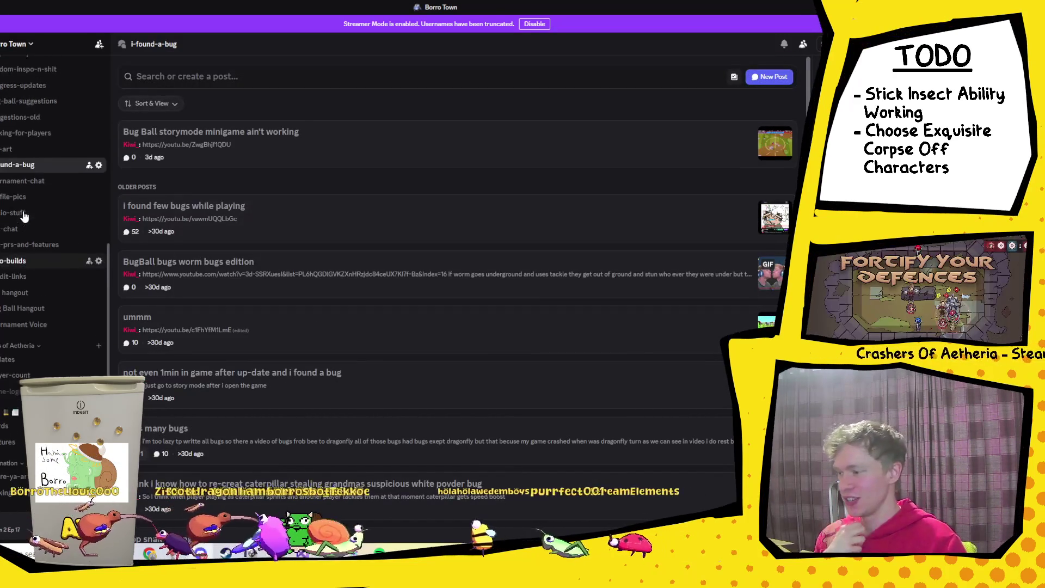
Step: Read the bugs-found, worm bugs edition and 'ummm' bug posts, then return to Unity
left_click(349, 220)
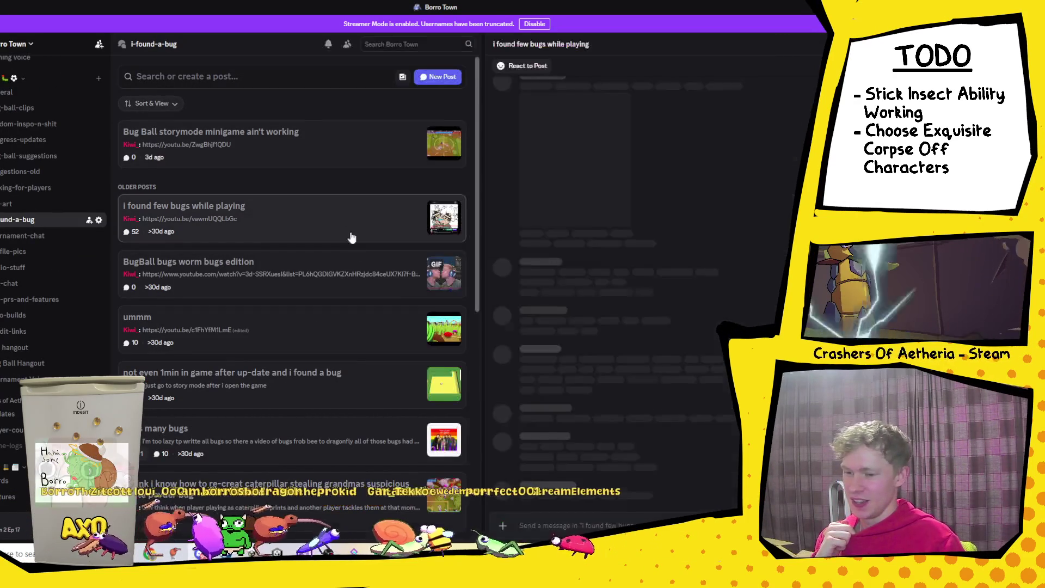
scroll(615, 262, "down", 10)
scroll(615, 266, "down", 10)
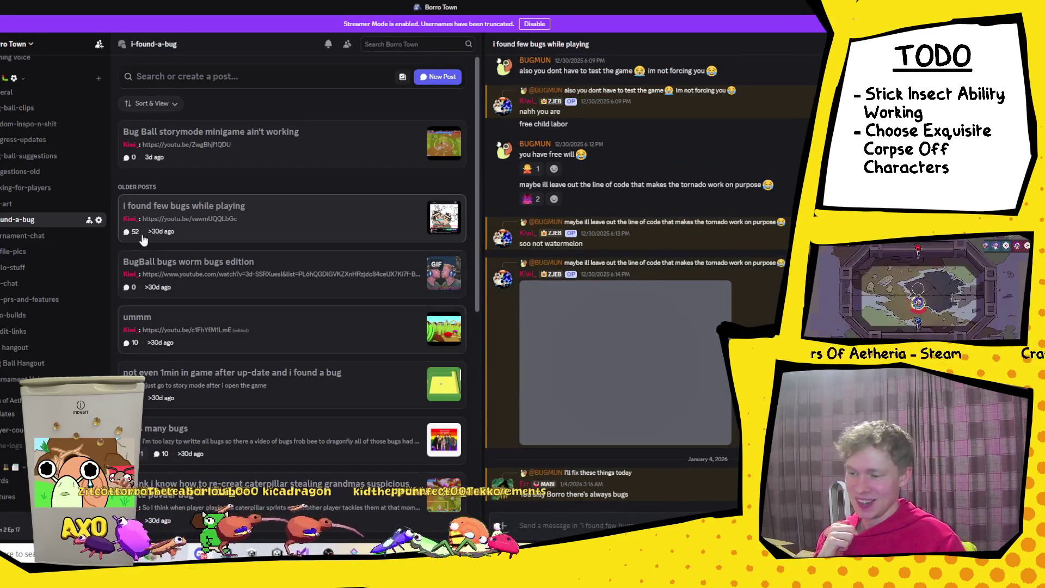
left_click(221, 277)
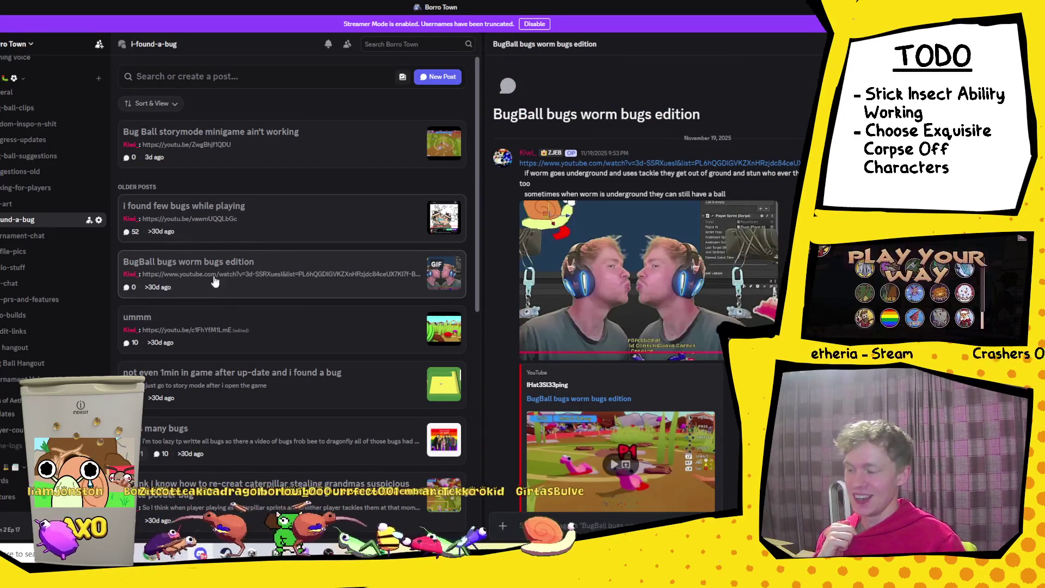
left_click(252, 325)
scroll(691, 322, "down", 10)
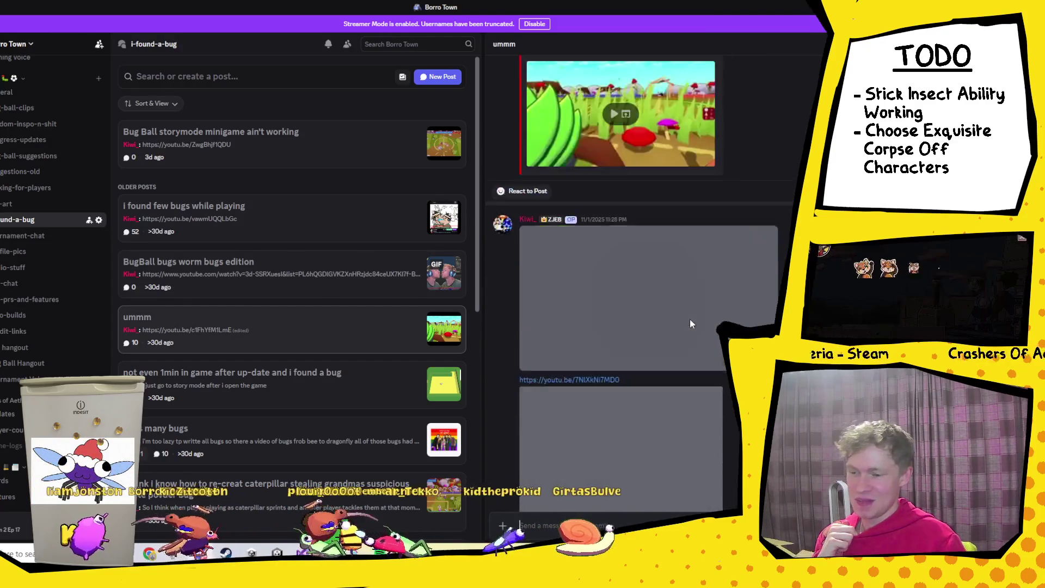
scroll(691, 319, "up", 10)
scroll(256, 315, "down", 9)
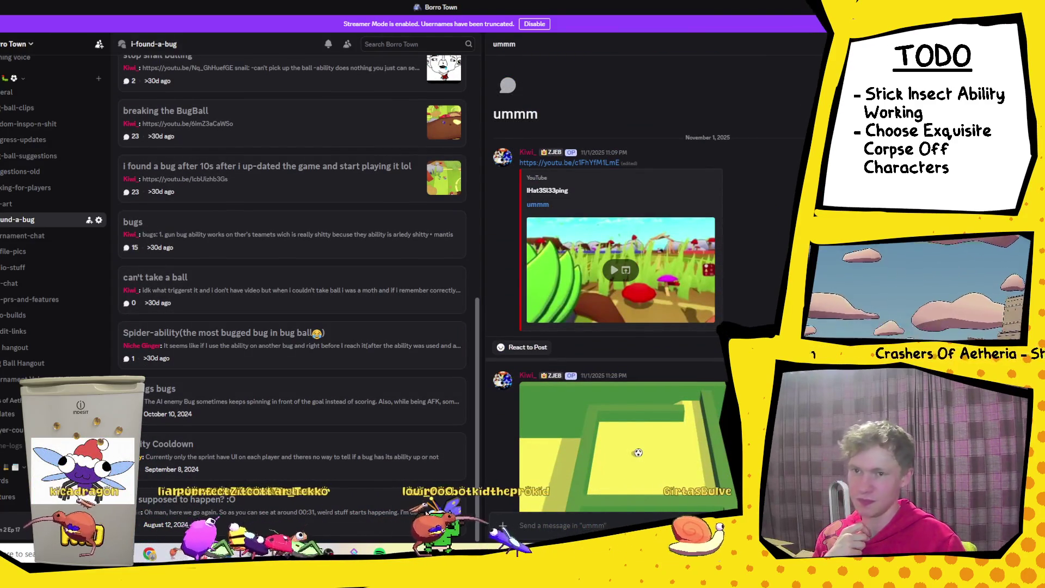
key("Escape")
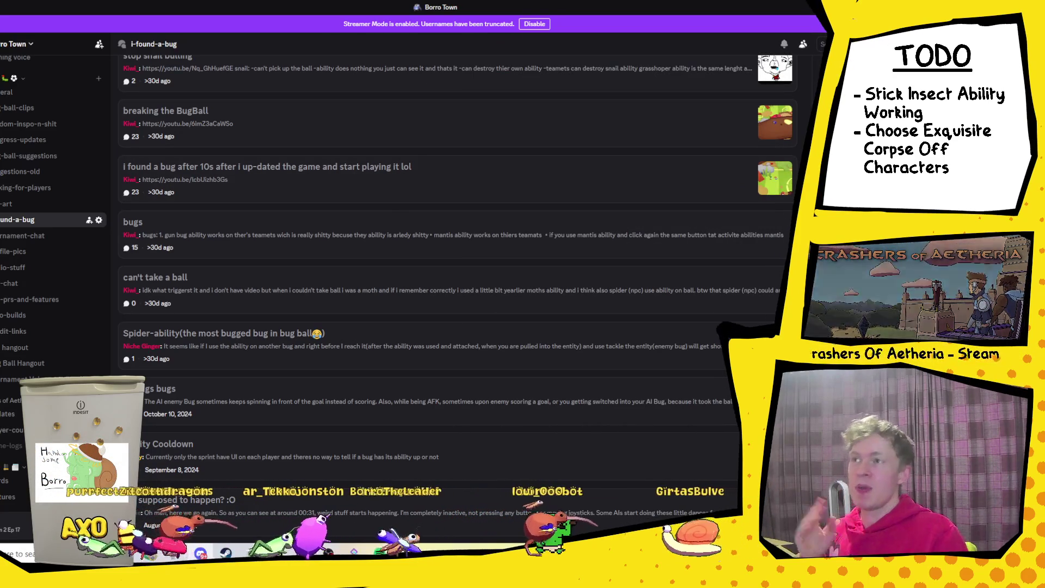
key("alt+Tab")
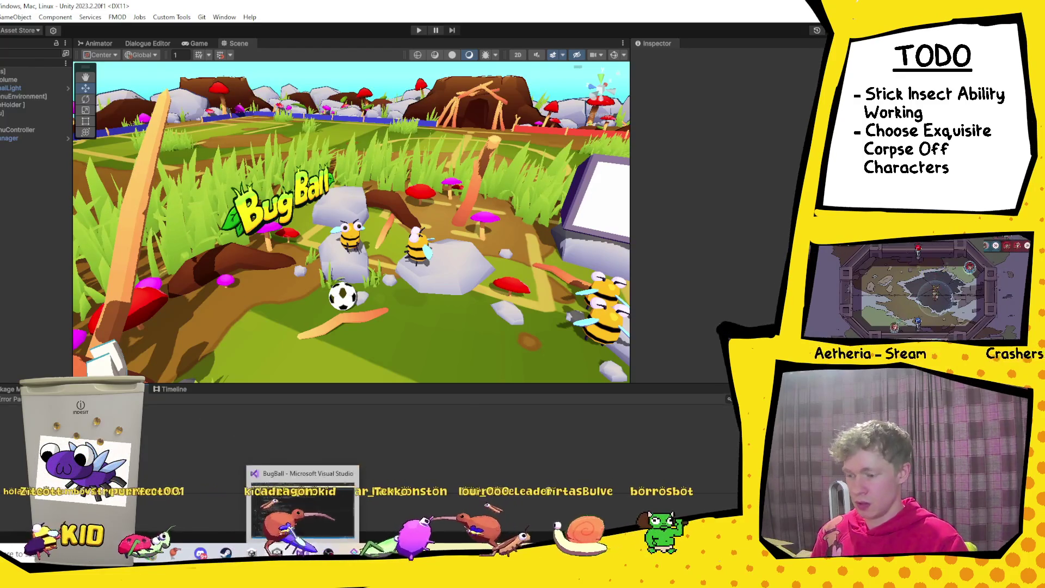
Step: In Visual Studio, find all references to the player's layer property
left_click(354, 553)
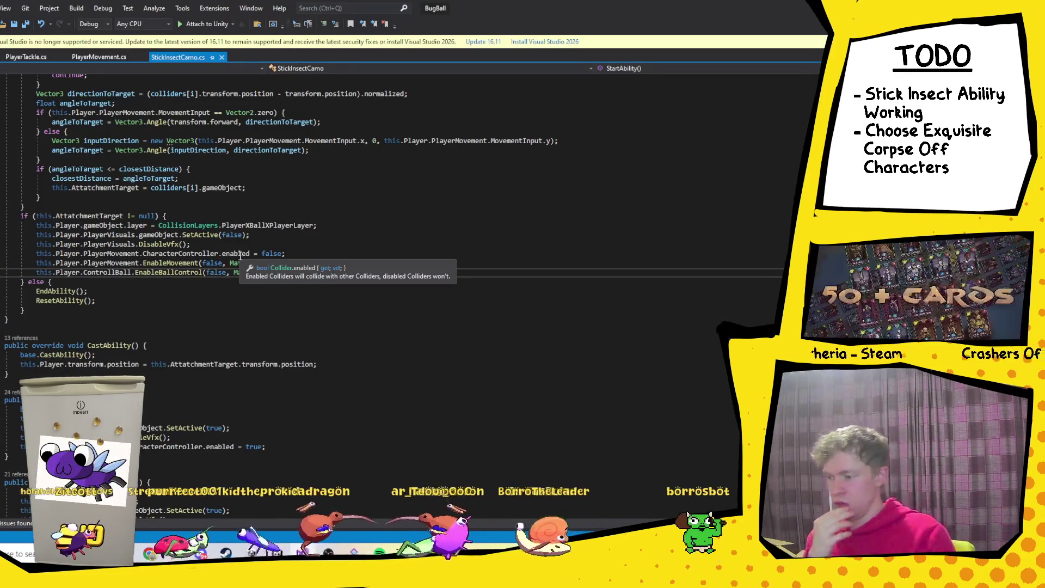
left_click(120, 225)
left_click(139, 225)
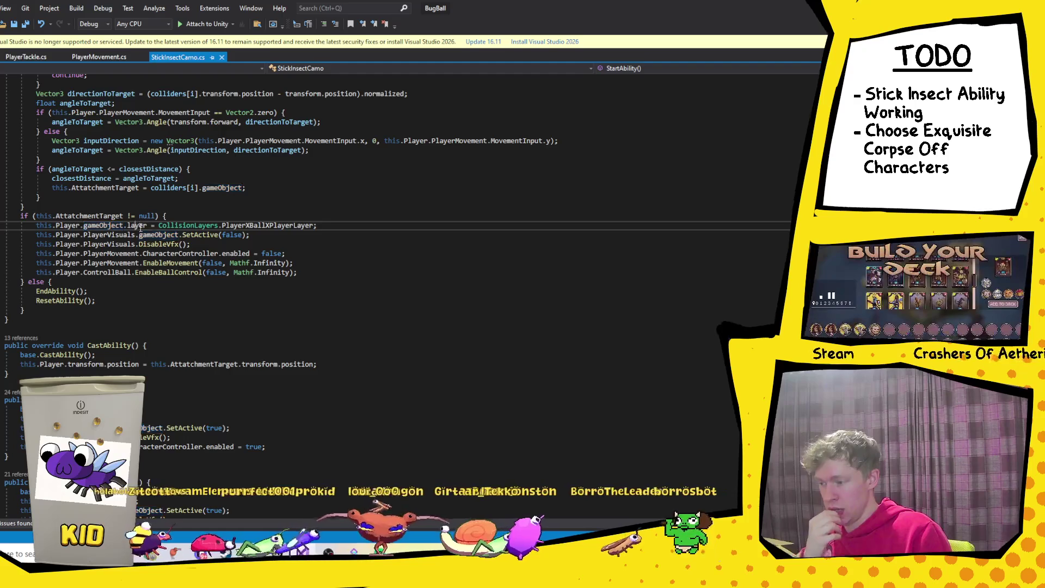
right_click(141, 225)
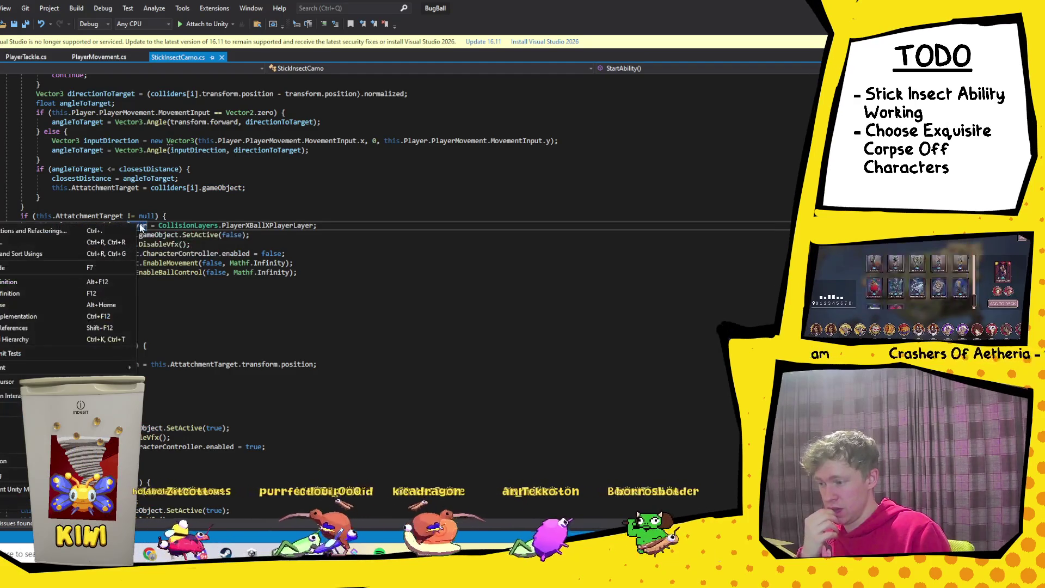
left_click(32, 331)
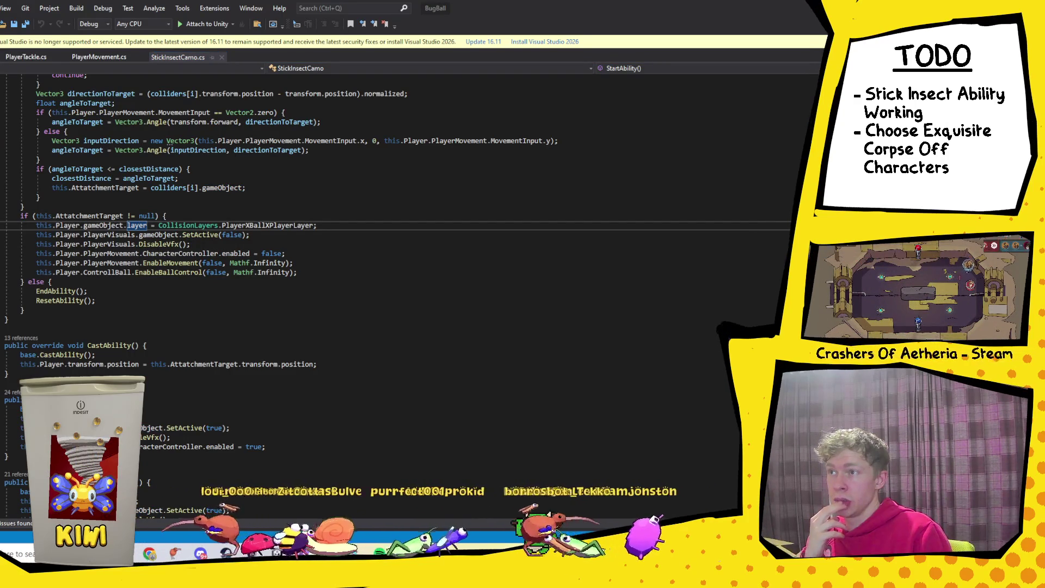
Step: Step through the layer references in WormHole, ResetAbility, SetWormHoleState, RunEnableBallControl and PlayerMovement
key("F8")
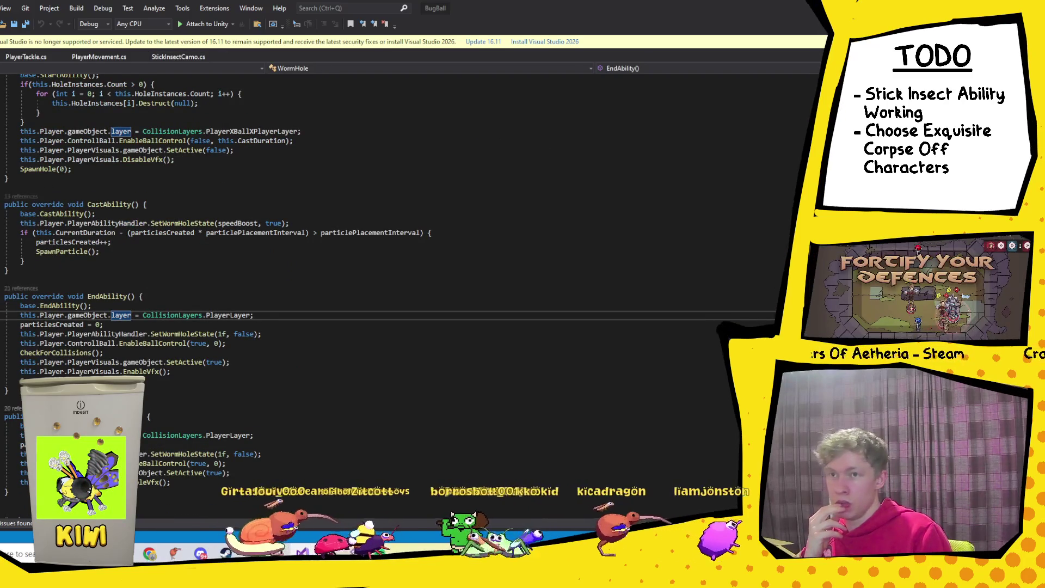
key("F8")
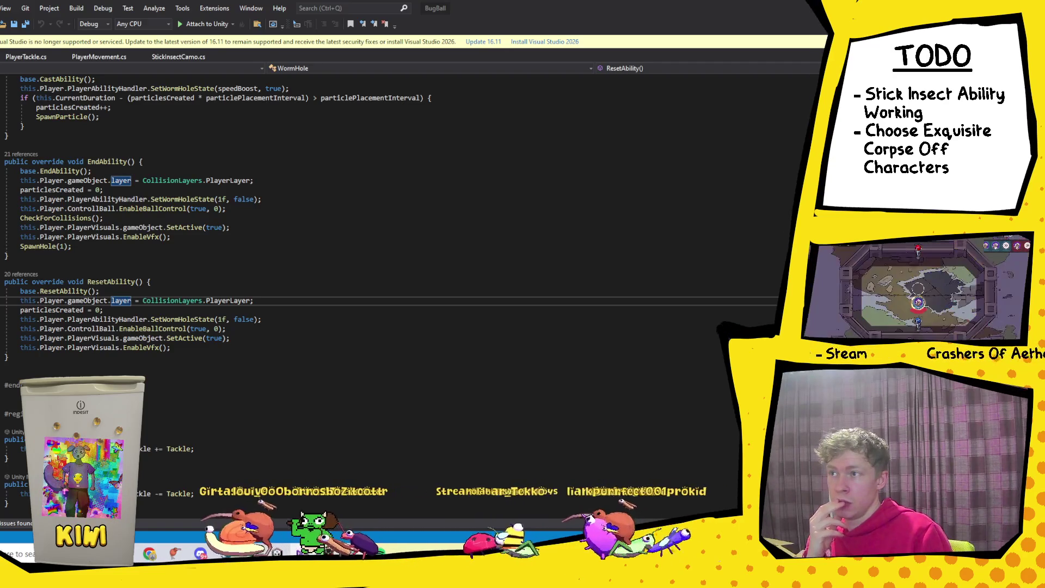
key("ctrl+minus")
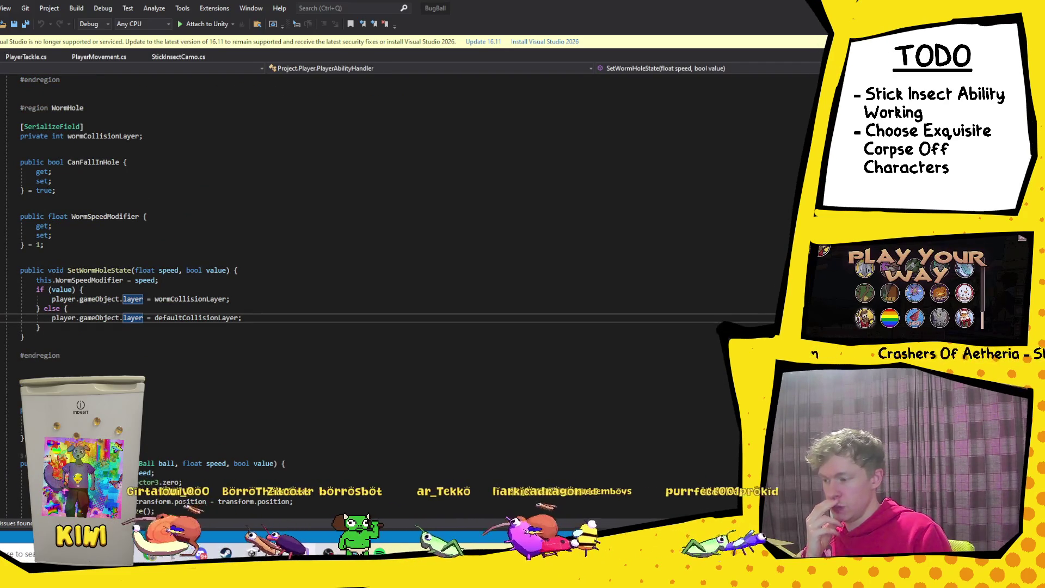
key("ctrl+minus")
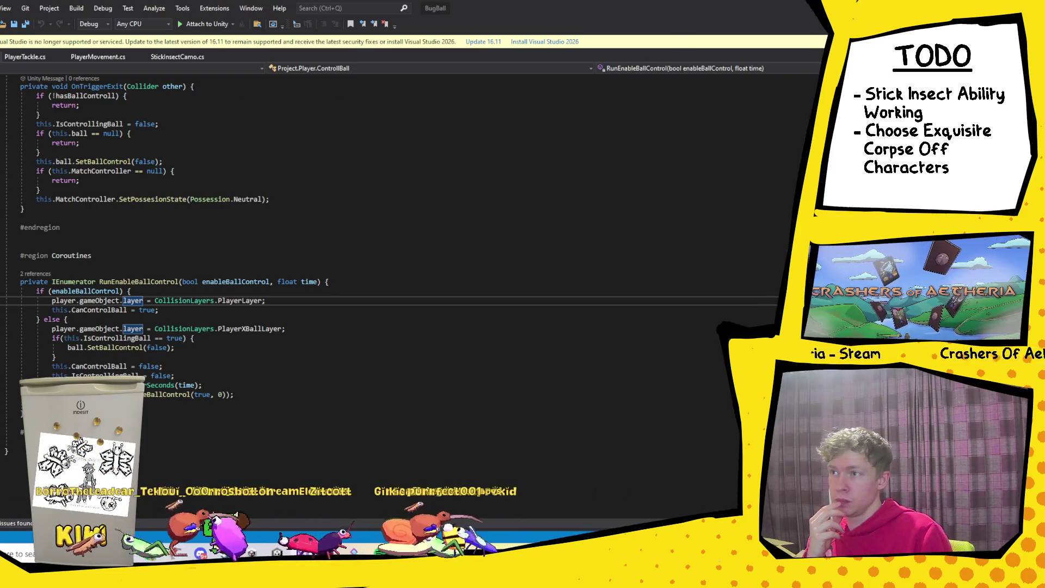
key("ctrl+Tab")
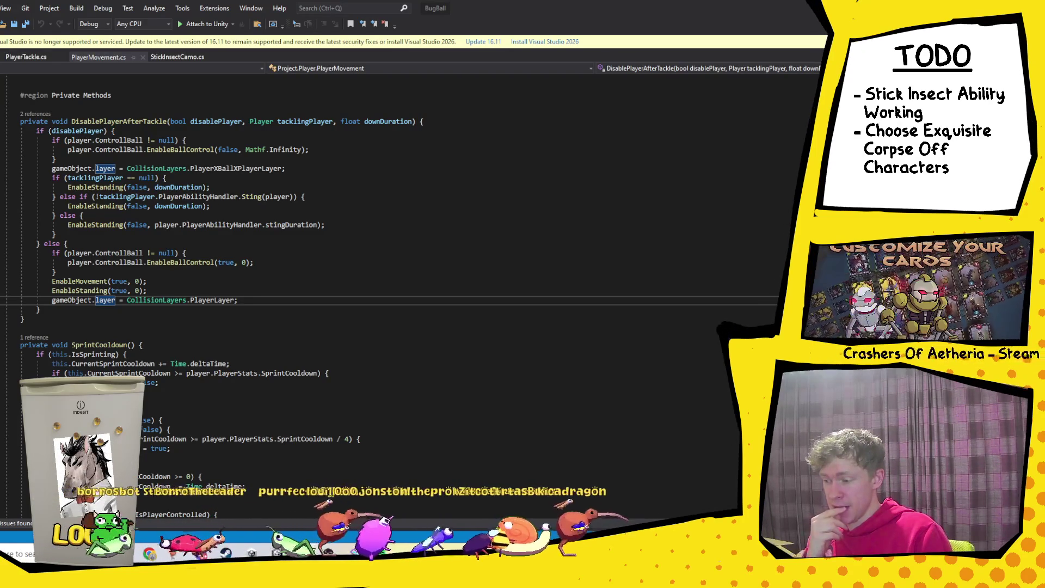
Step: Add an if (gameObject.name == "1") block after EnableStanding(true, 0); in DisablePlayerAfterTackle
left_click(161, 290)
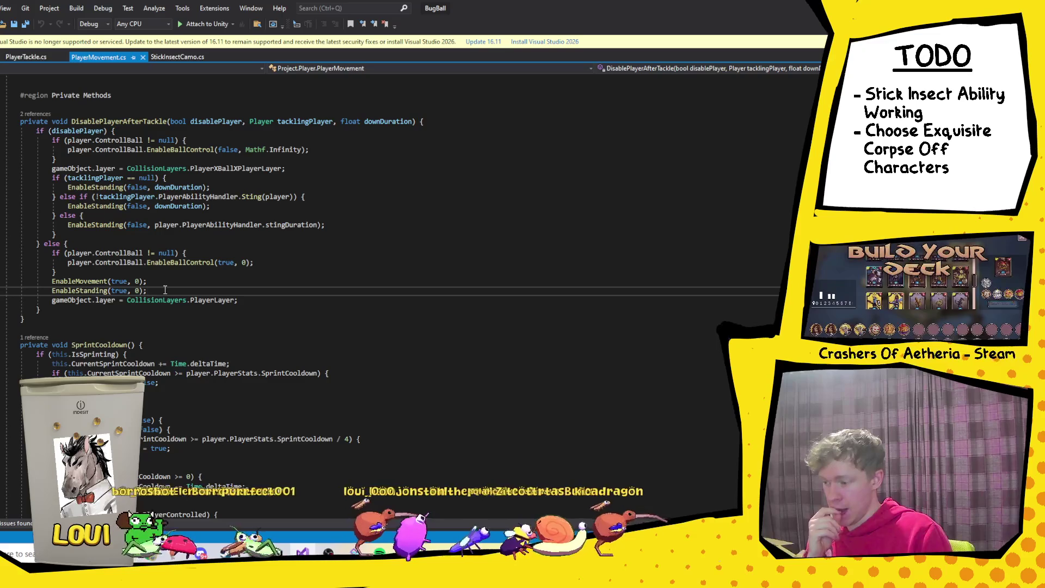
key("Return")
type("if(")
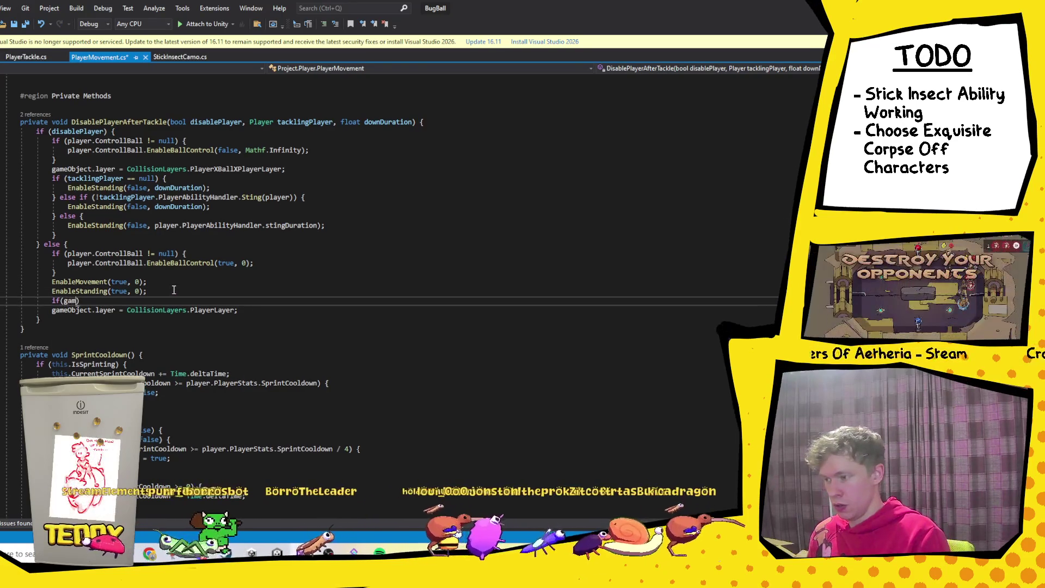
type("gam")
key("Tab")
type(".name")
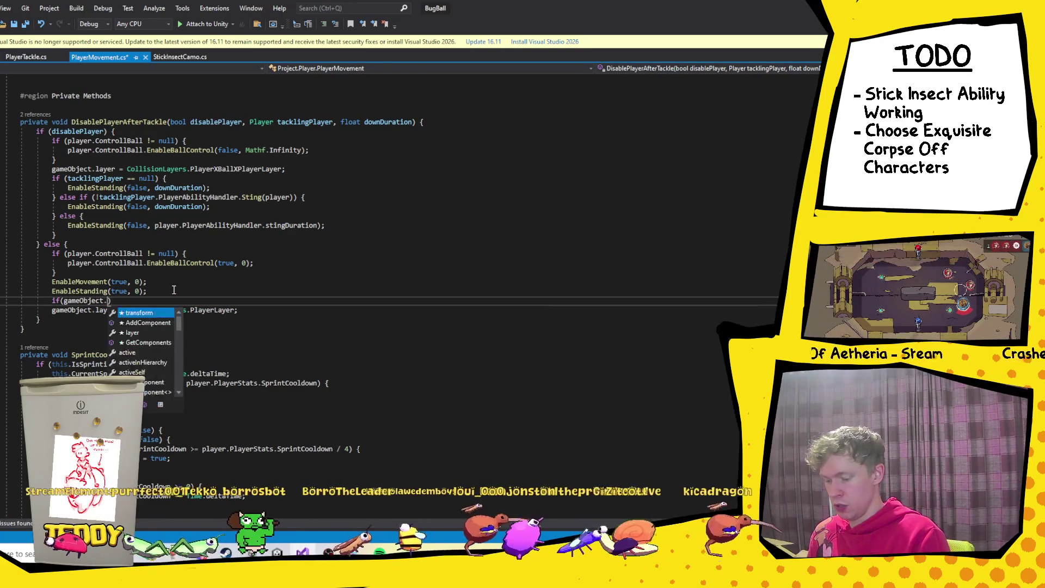
type(" == \"1\"")
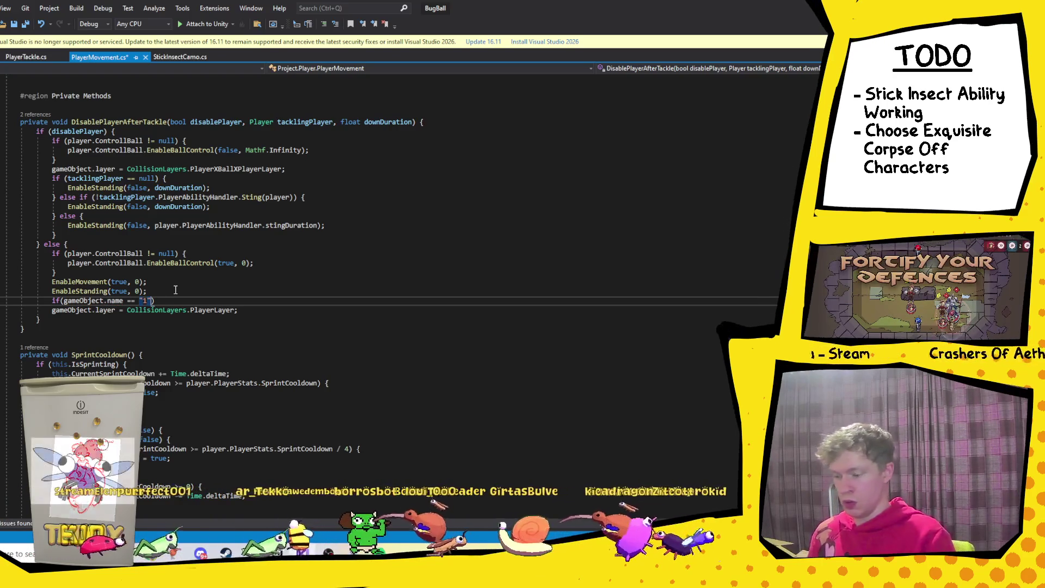
key("End")
type("{")
key("Return")
Step: Put Debug.Log("here"); inside the block and save PlayerMovement.cs
type("Debug.l")
type("(Ehe")
key("BackSpace")
key("BackSpace")
key("BackSpace")
type("\"here\");")
key("ctrl+s")
left_click_drag(139, 310, 67, 310)
left_click(66, 310)
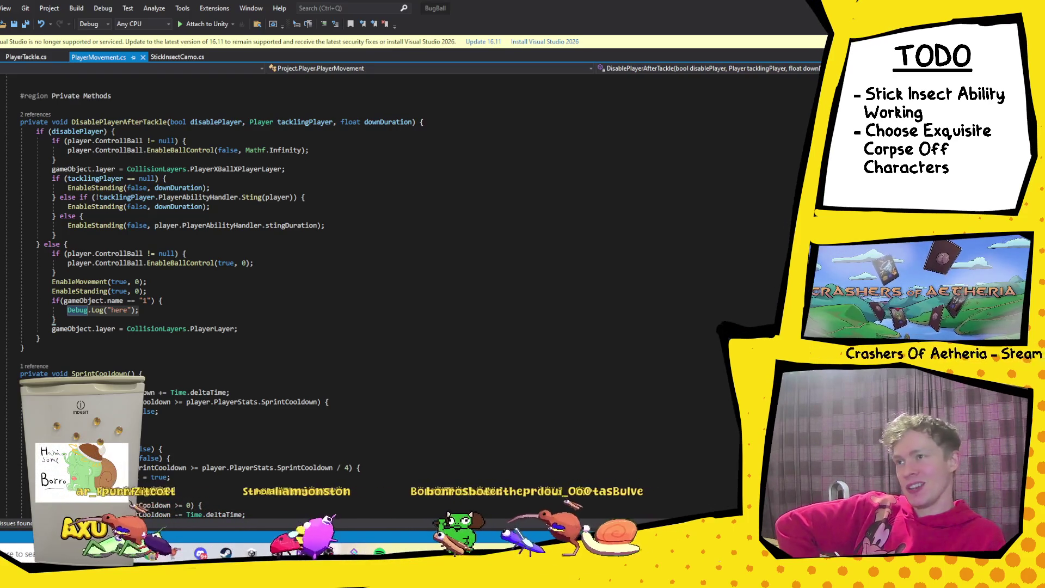
mouse_move(260, 168)
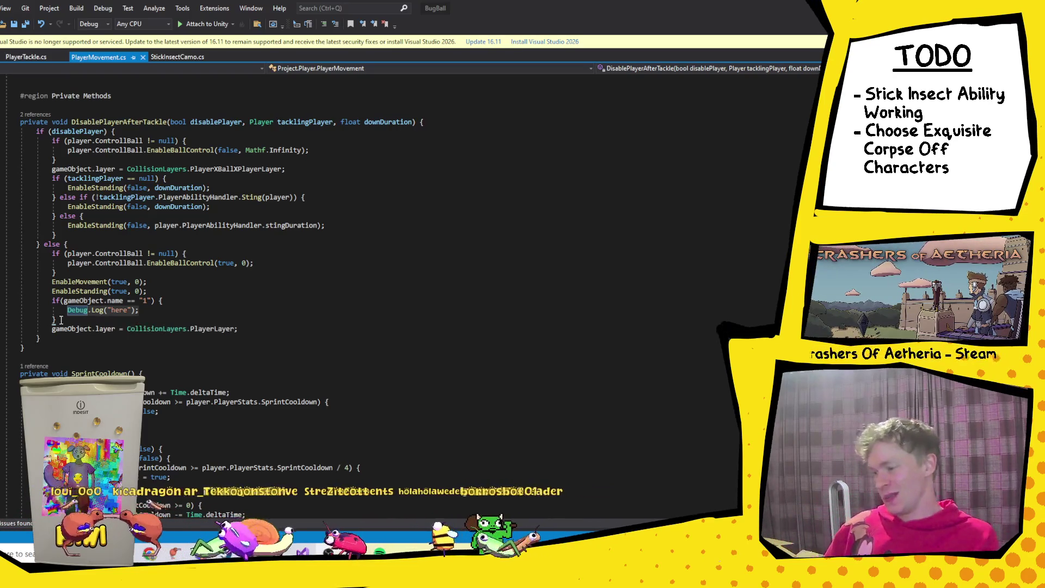
Step: Copy the name-check log block into ResetTackle in PlayerTackle.cs and save
left_click_drag(56, 320, 53, 301)
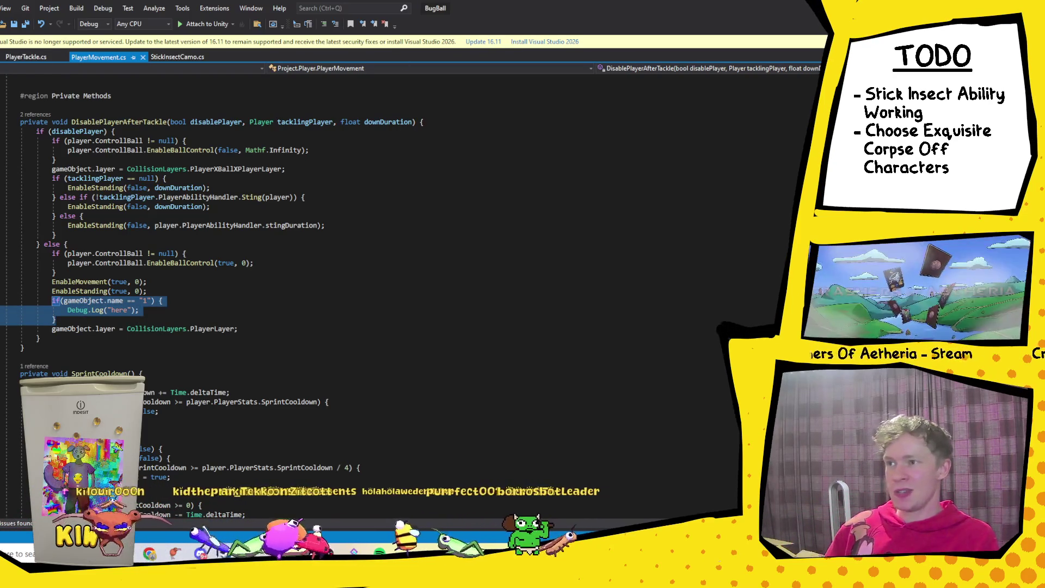
key("ctrl+Tab")
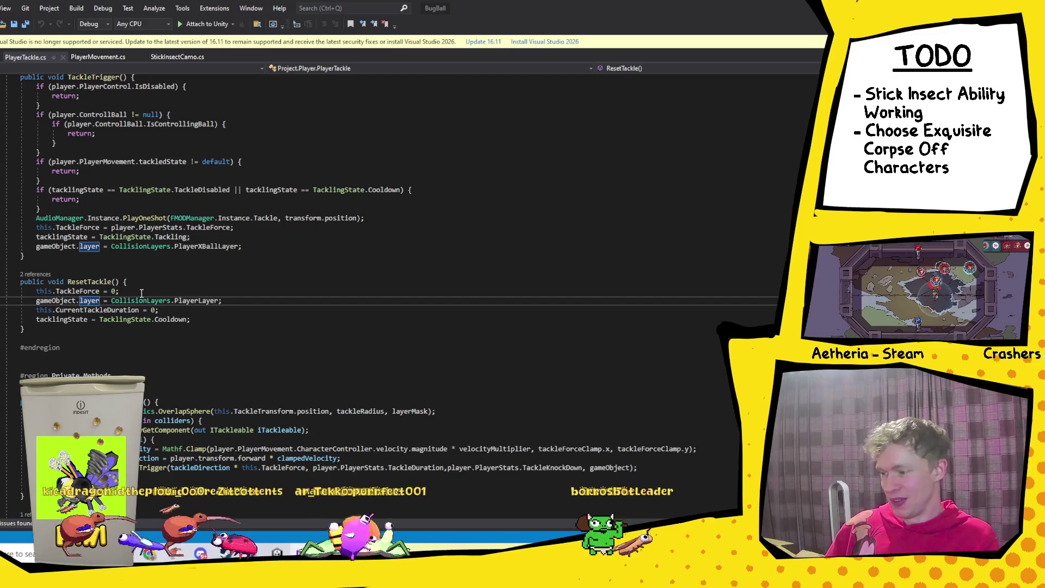
left_click(141, 291)
key("Return")
type("if (gameObject.name == \"1\") {     Debug.Log(\"here\"); }")
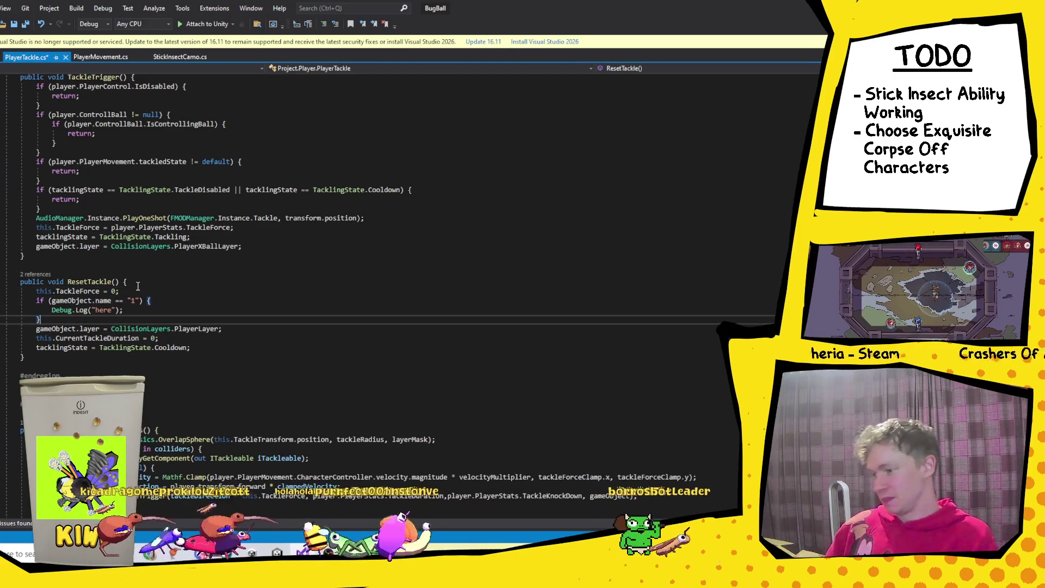
key("ctrl+s")
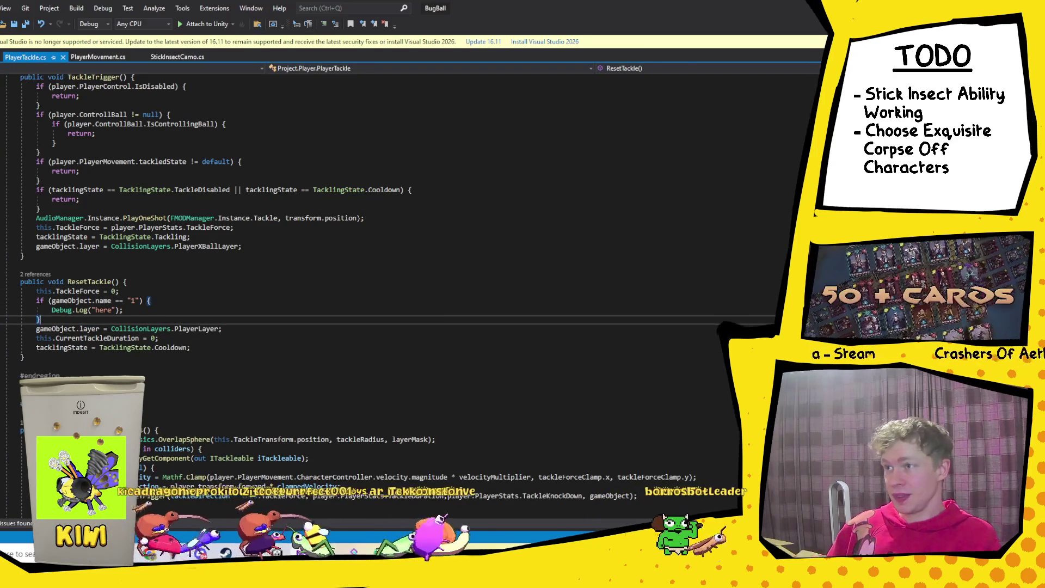
Step: Paste the same log block at the top of RunEnableBallControl's enableBallControl branch and save
key("F8")
key("F8")
key("F8")
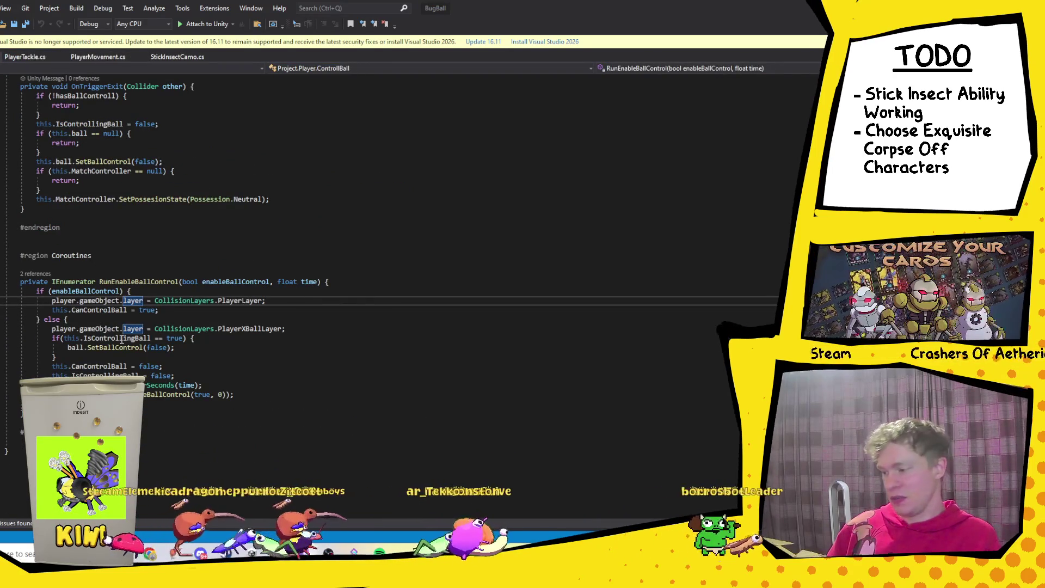
left_click(166, 291)
key("Return")
type("if (gameObject.name == \"1\") {     Debug.Log(\"here\"); }")
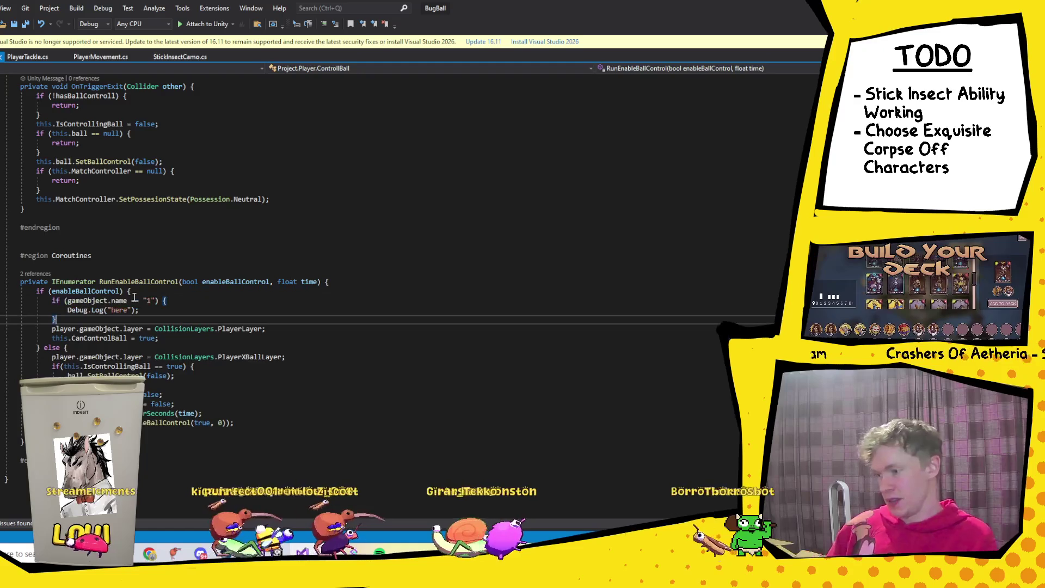
key("ctrl+s")
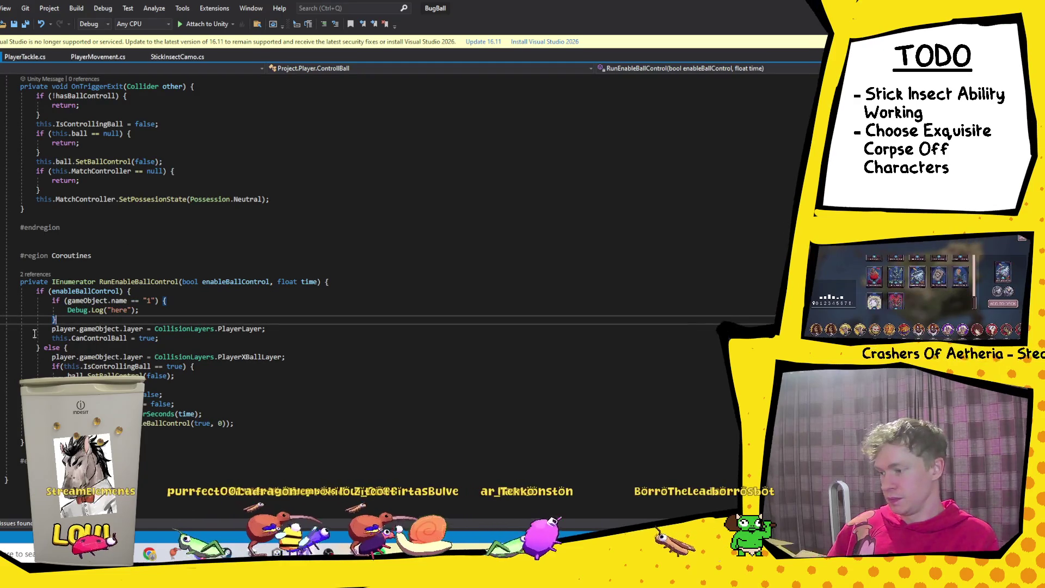
Step: Change that check's condition to transform.parent.name == "1" and save
left_click(68, 301)
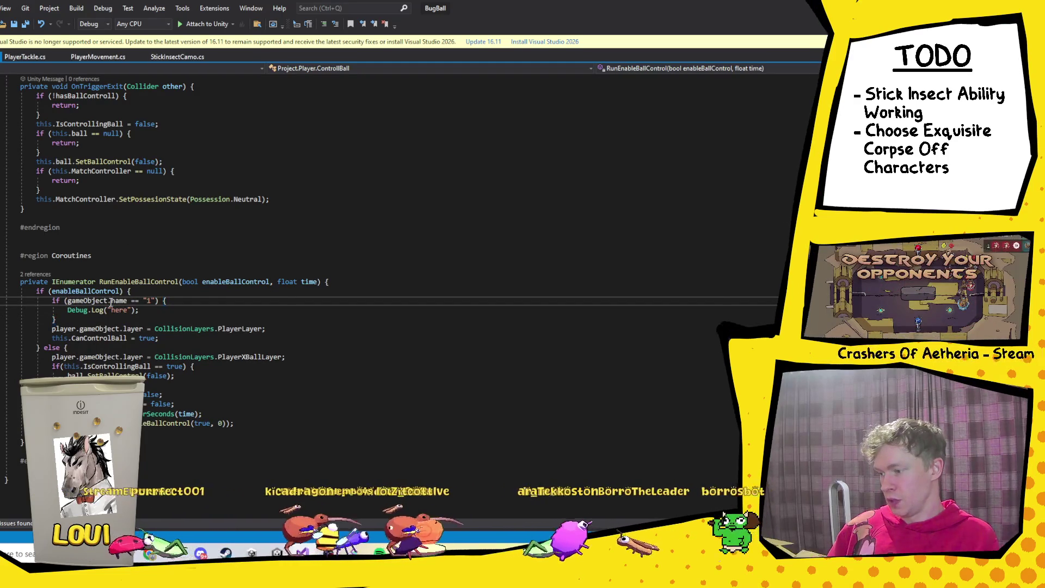
double_click(107, 300)
type("tra")
key("Tab")
type(".pa")
key("Tab")
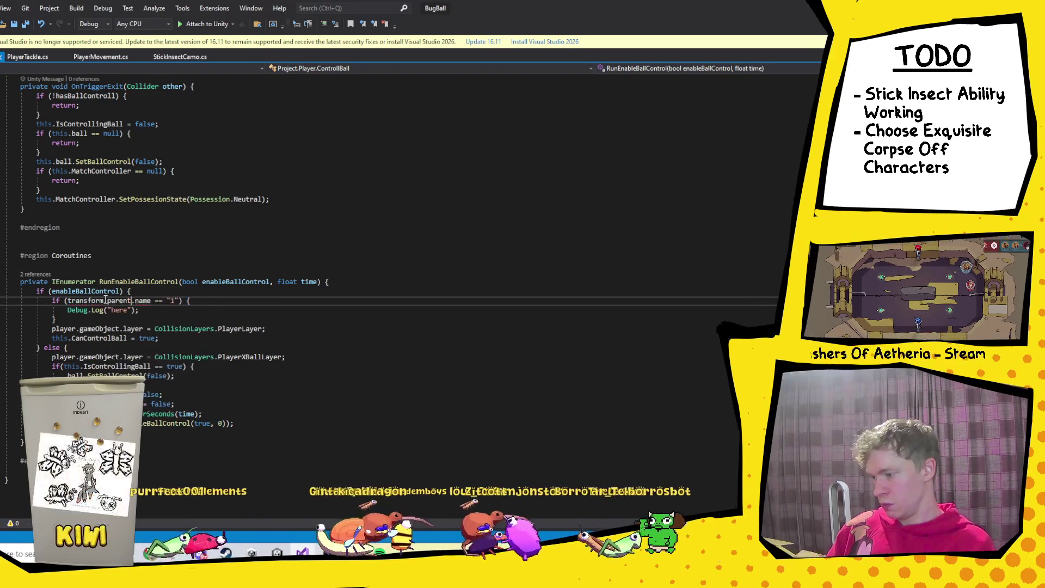
type(".ga")
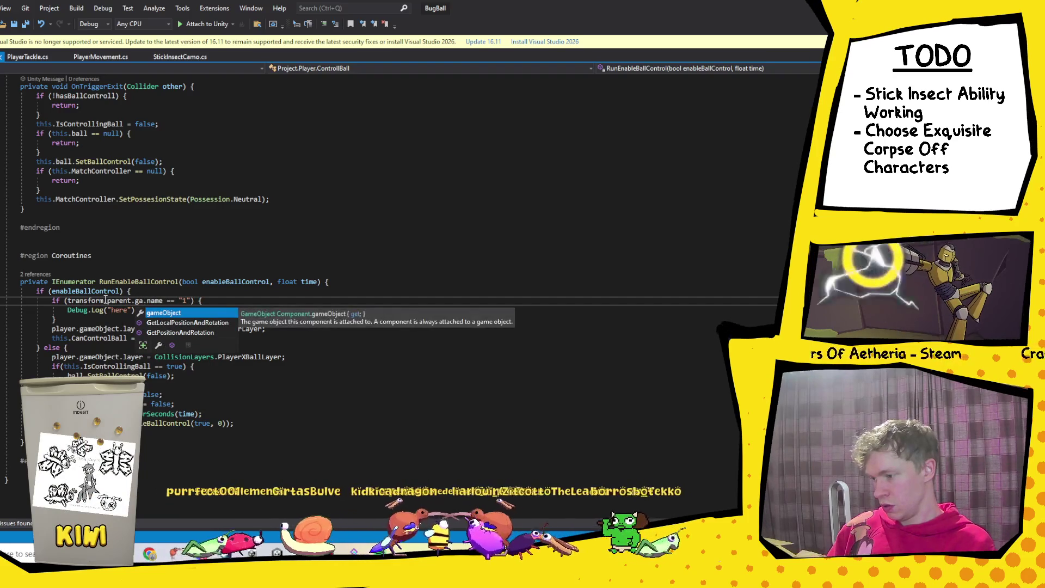
key("BackSpace")
key("BackSpace")
key("BackSpace")
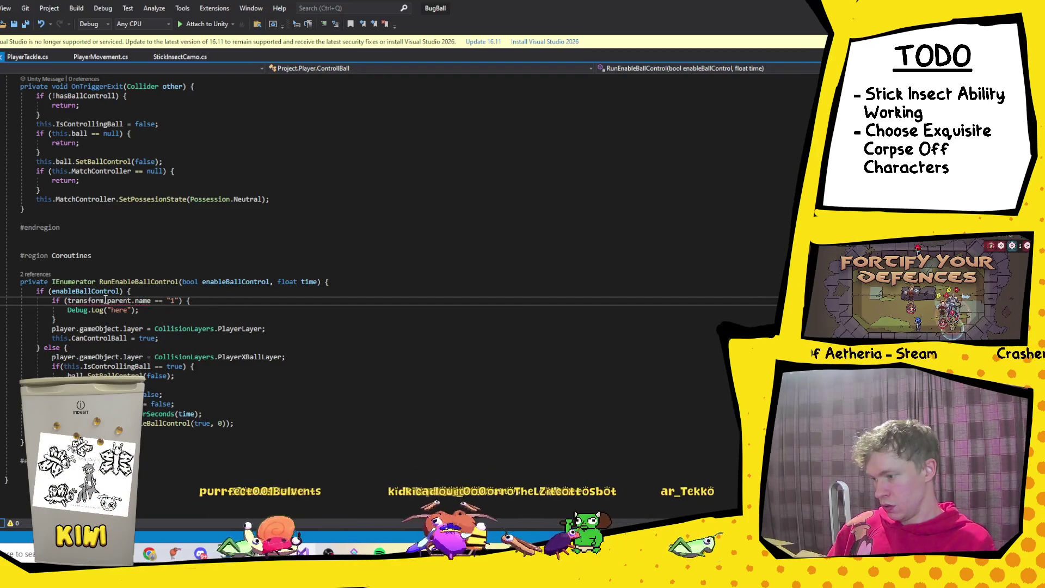
key("ctrl+s")
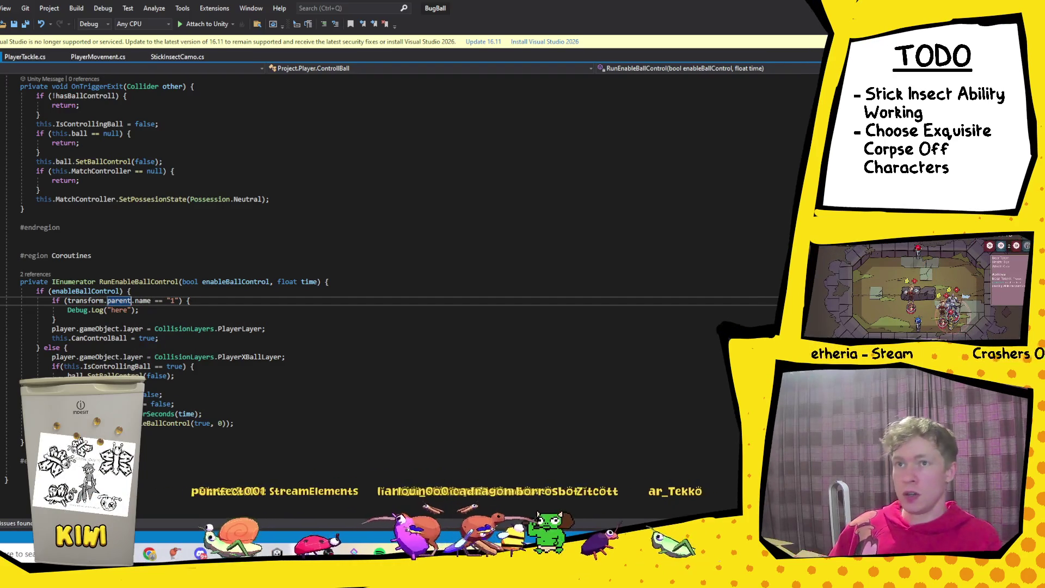
key("ctrl+minus")
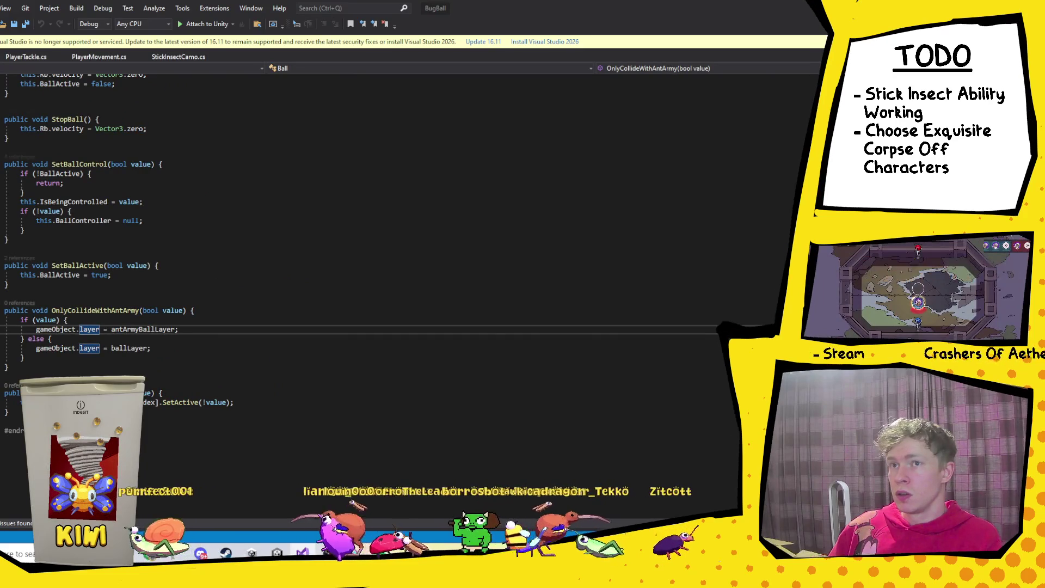
Step: Step through the layer assignments in Ball, CricketJump and WormHole, then return to Unity
key("ctrl+minus")
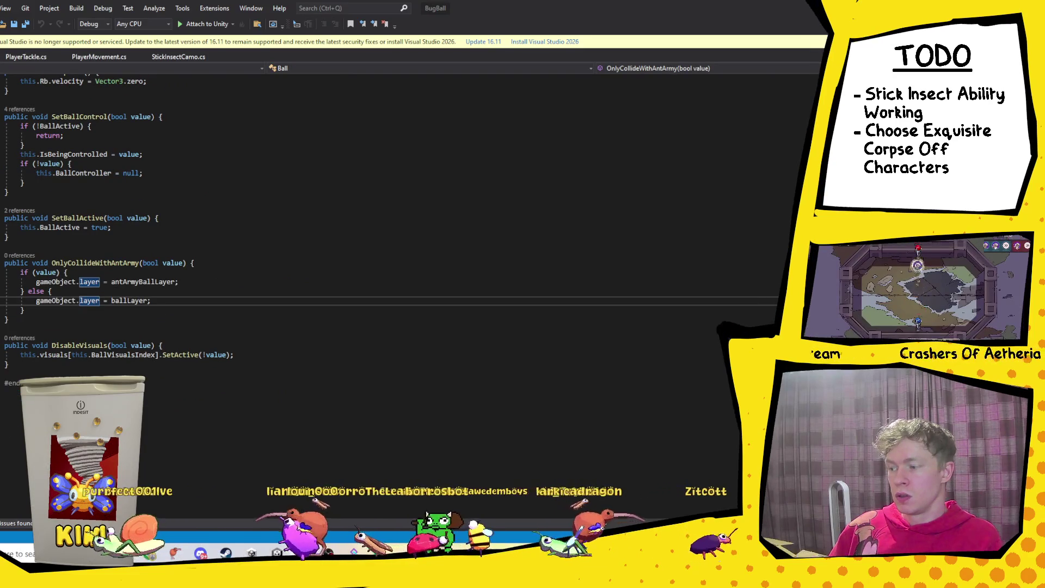
key("ctrl+minus")
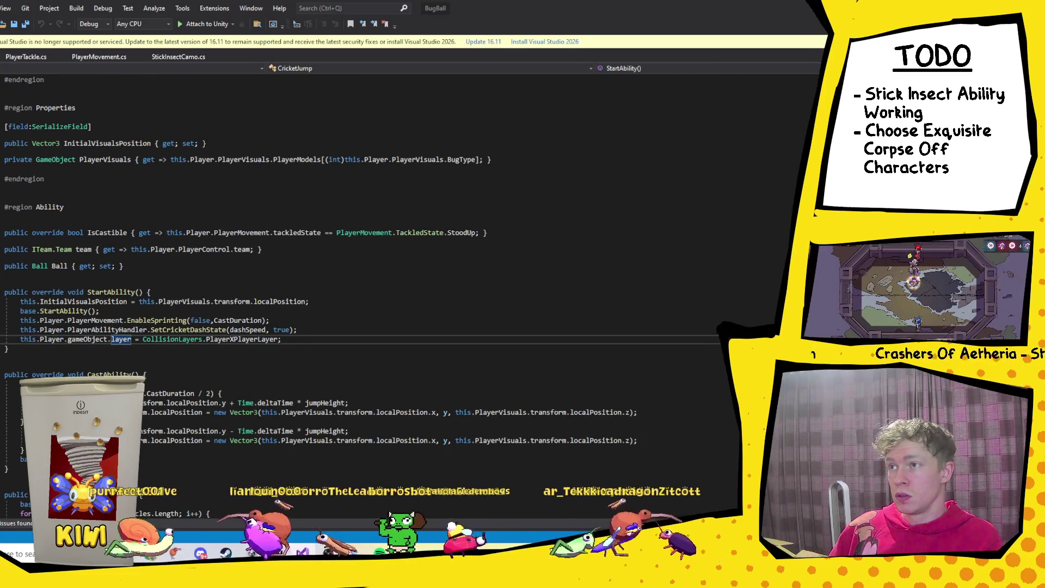
key("ctrl+minus")
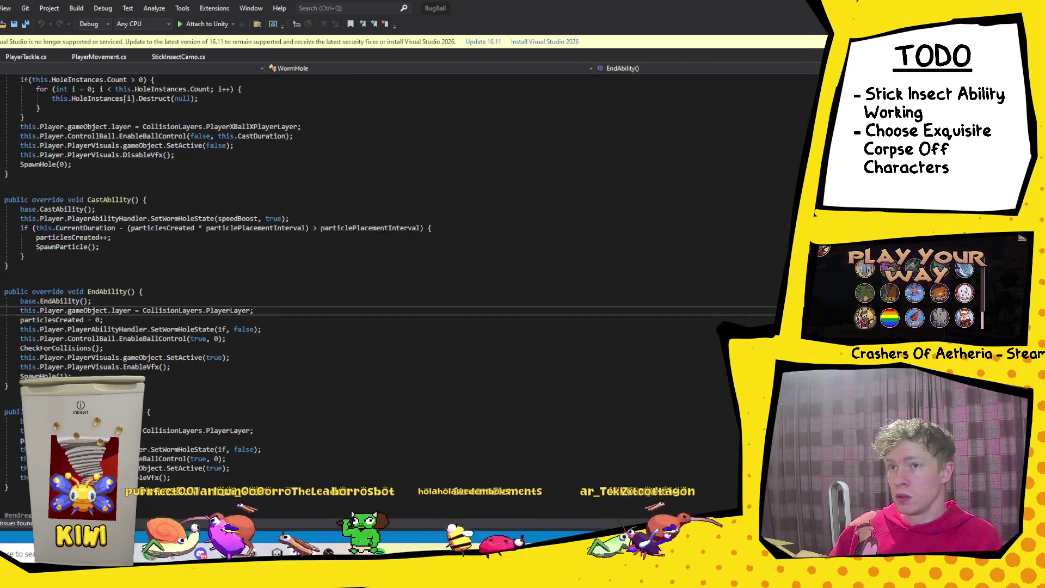
key("F8")
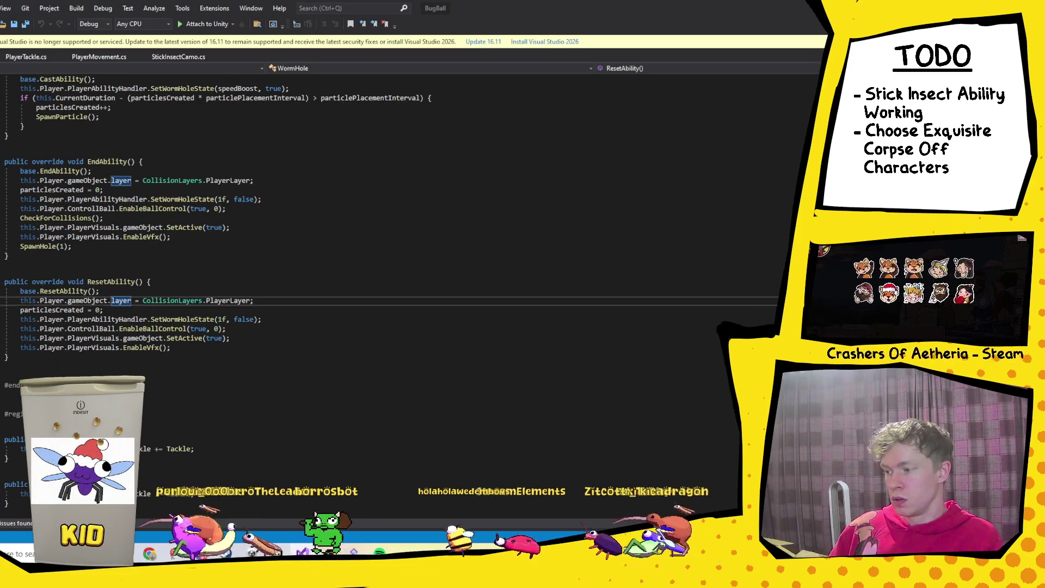
key("alt+Tab")
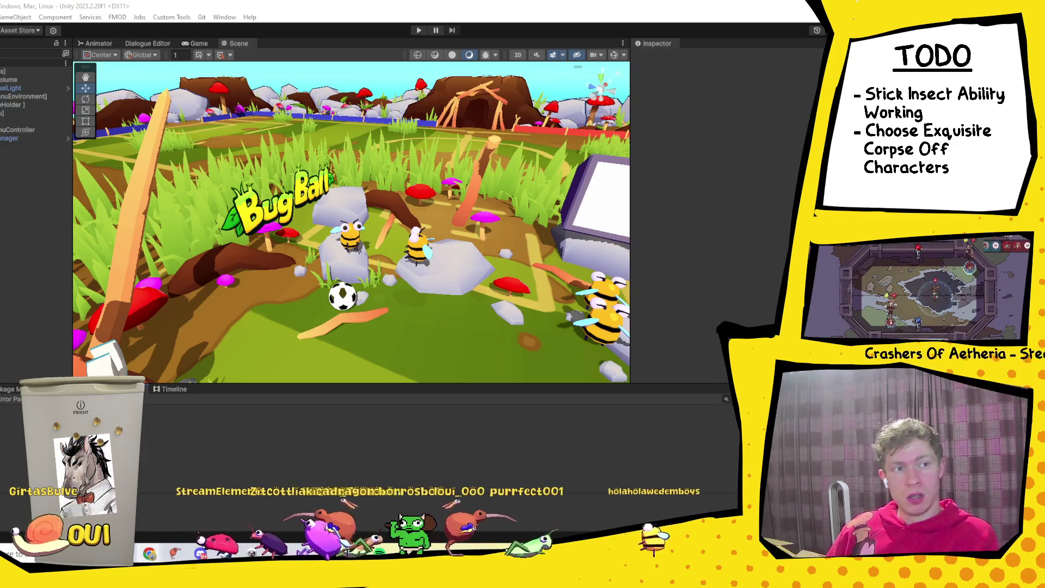
Step: Close the Windows Sound settings window and scroll down to the Come Along Dear game embed
key("alt+Tab")
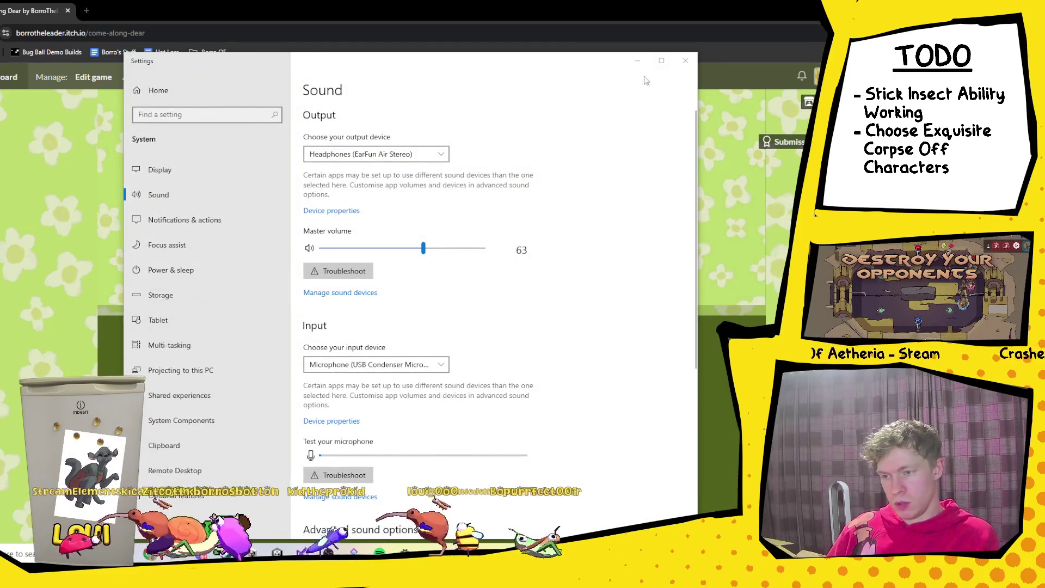
left_click(685, 60)
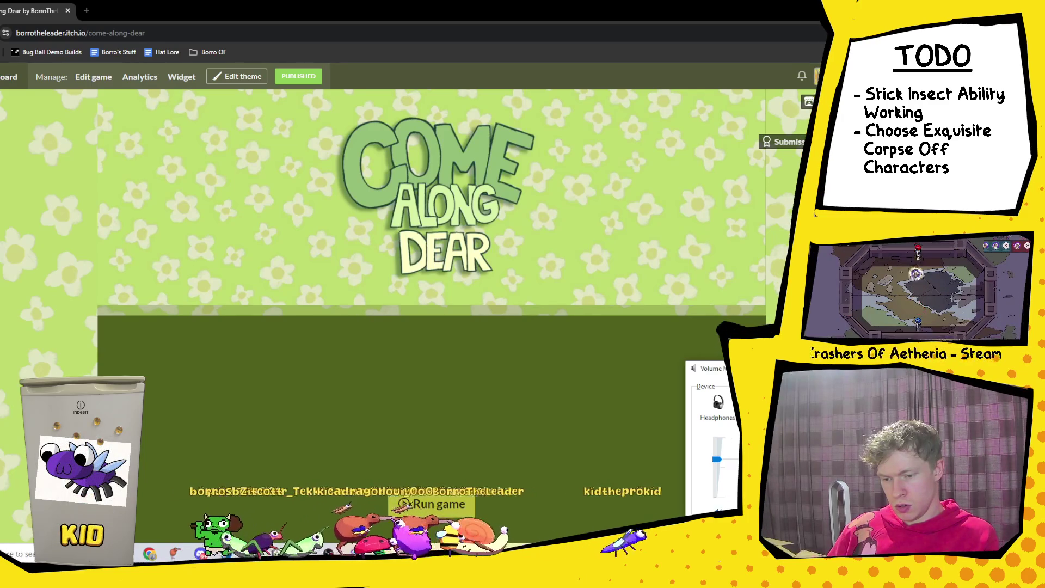
scroll(394, 347, "down", 4)
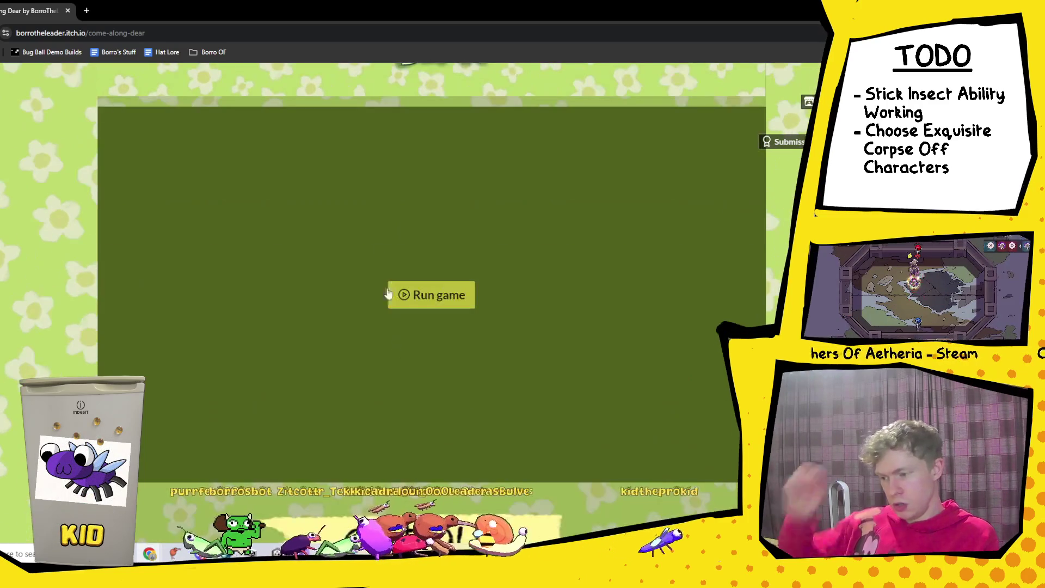
Step: Run the embedded Come Along Dear game and get past its title screen into the first level
left_click(427, 295)
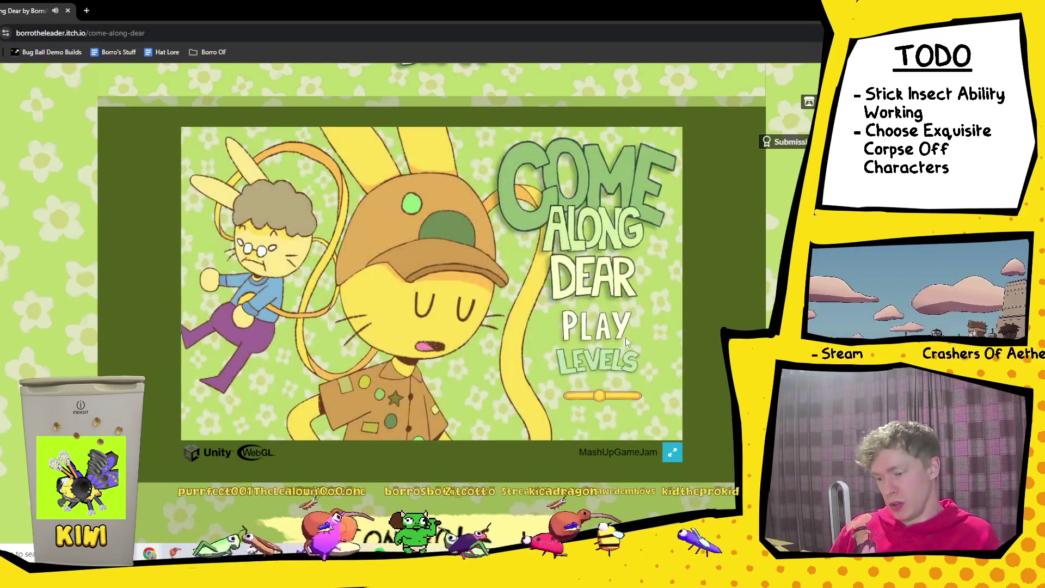
left_click(625, 340)
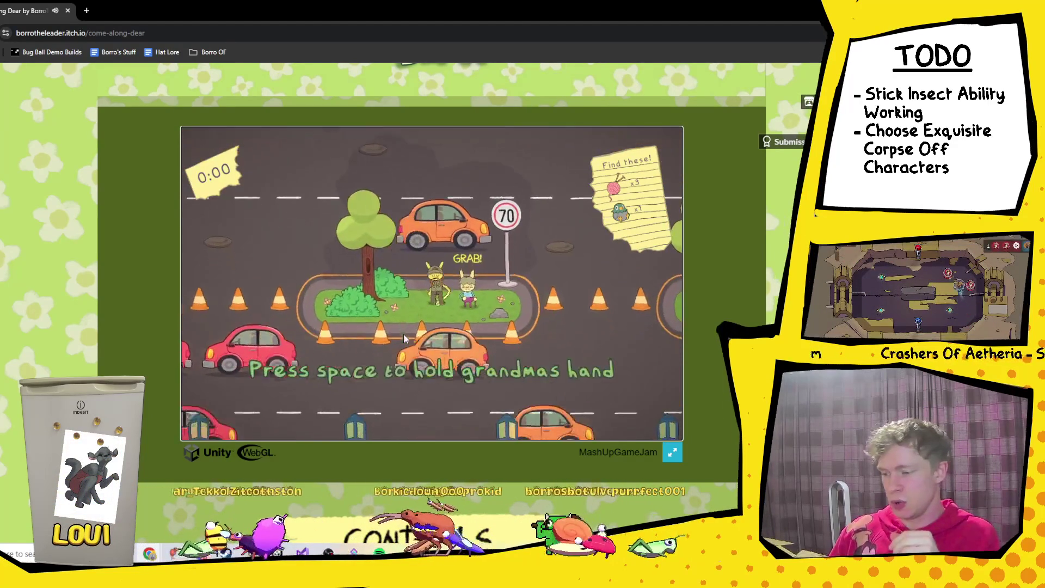
Step: Hold grandma's hand and walk her up across several roads, then switch back to Unity
key("space")
key("w")
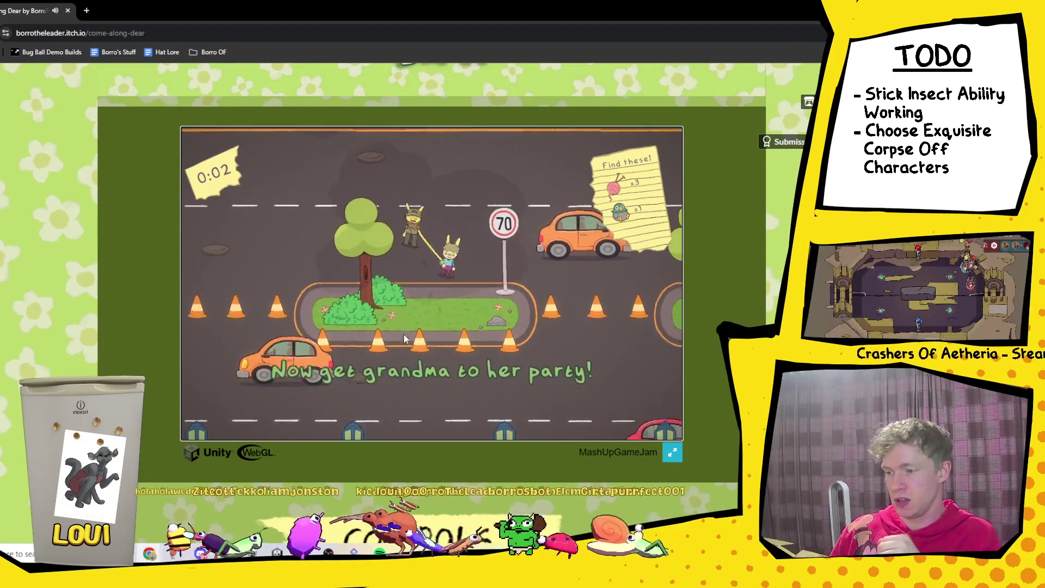
key("w")
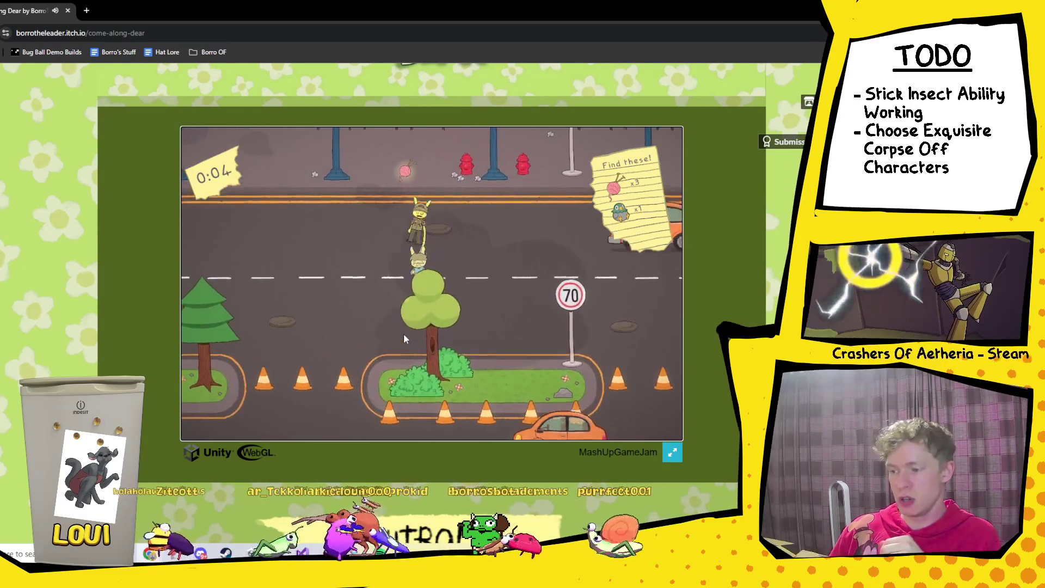
key("w")
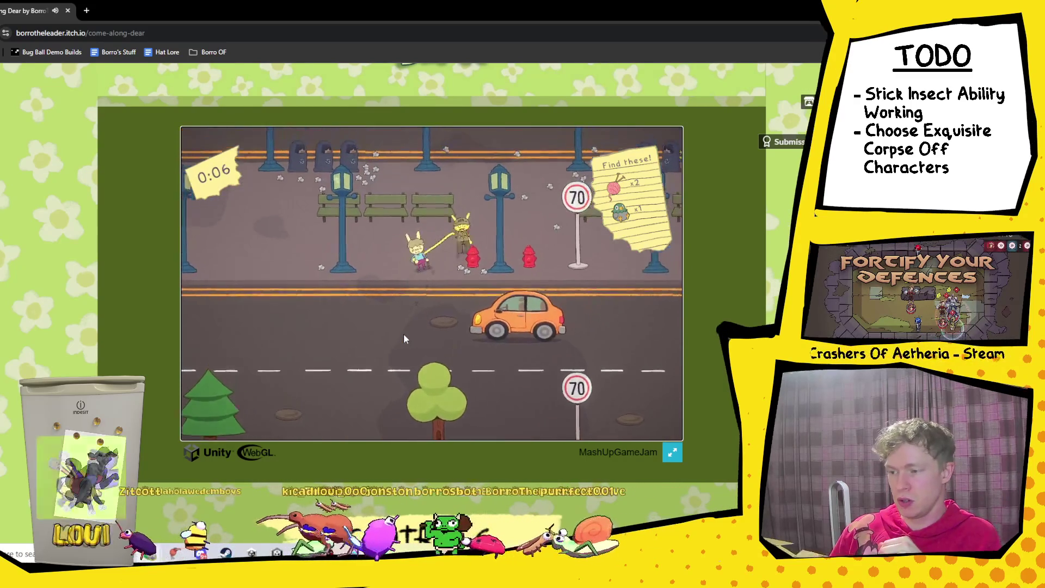
key("w")
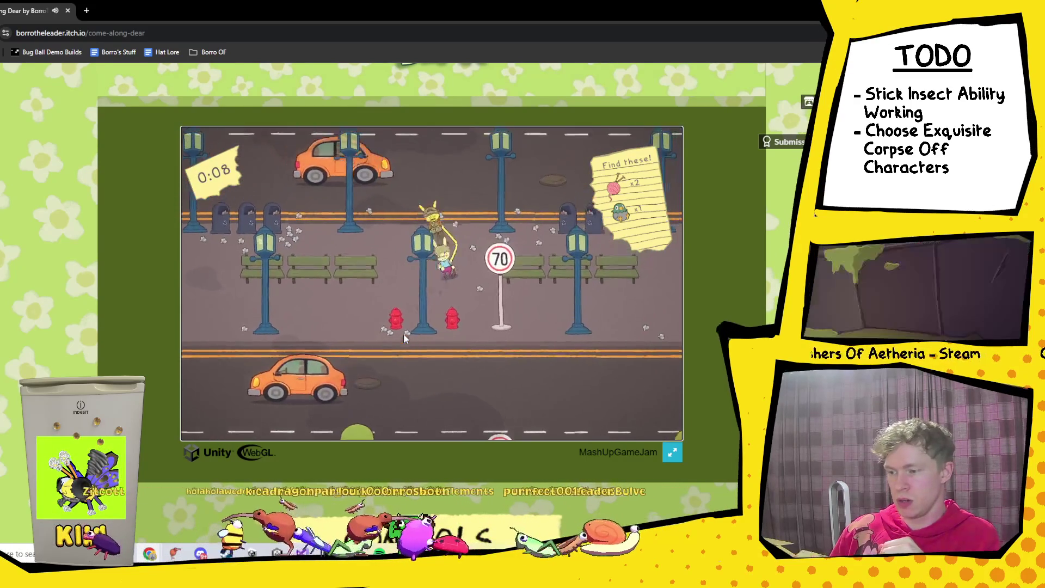
key("w")
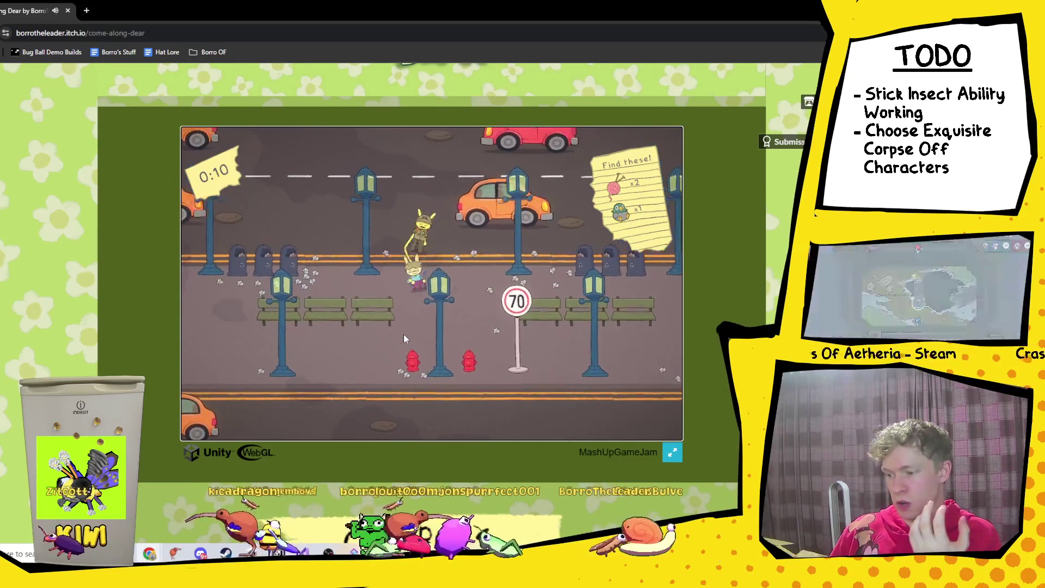
key("w")
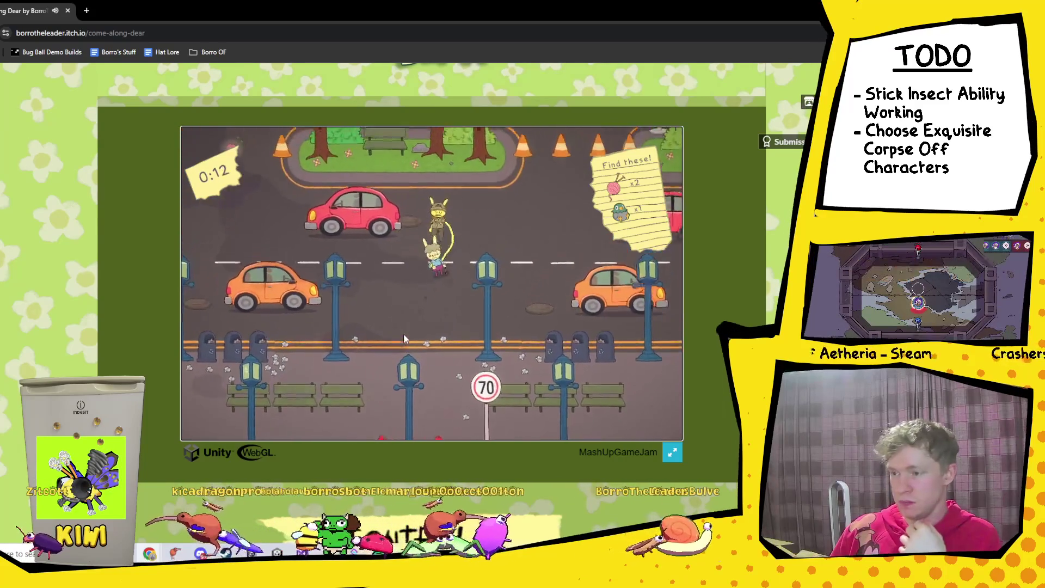
key("w")
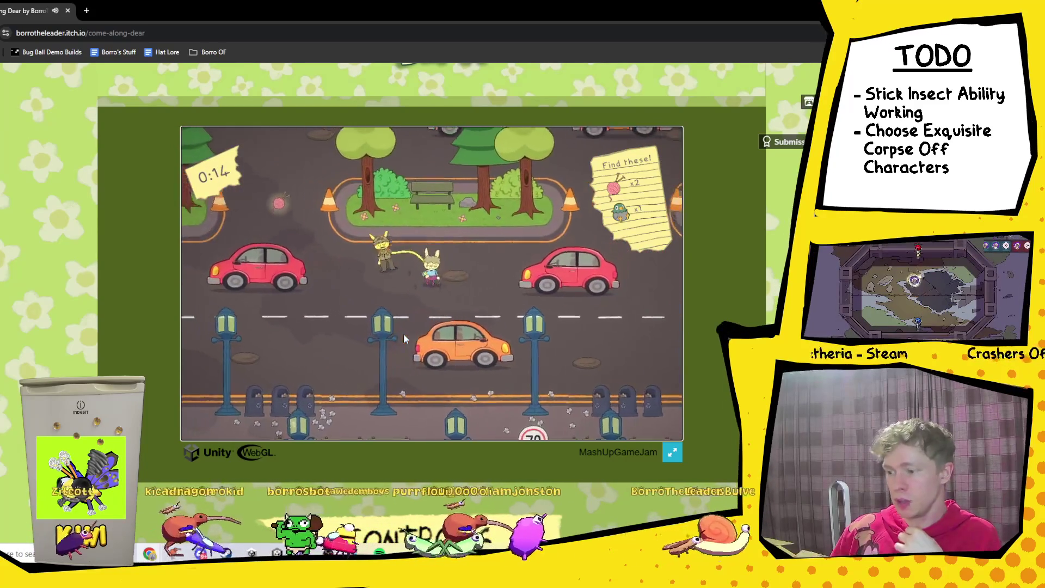
key("w")
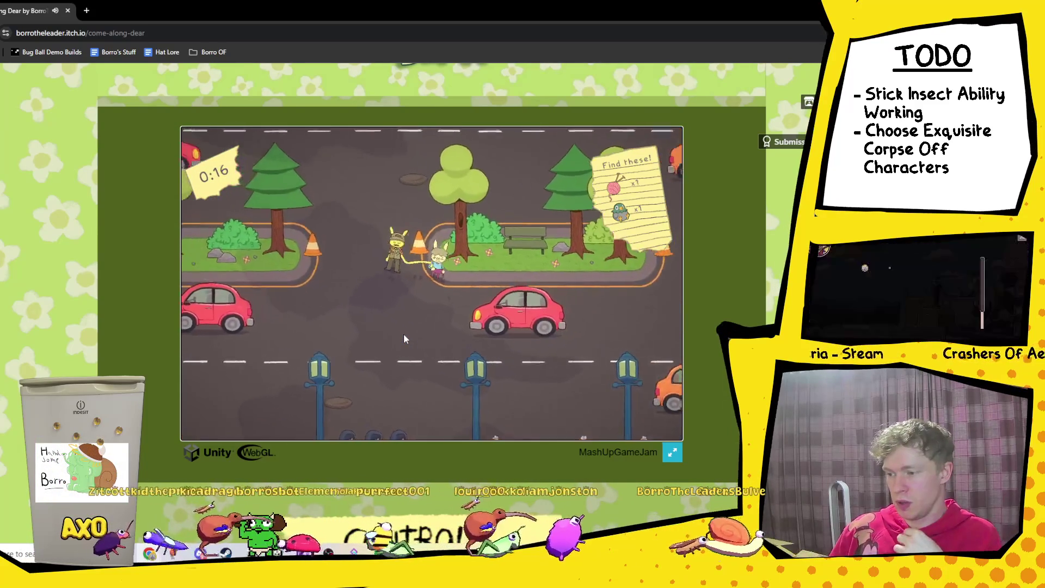
key("w")
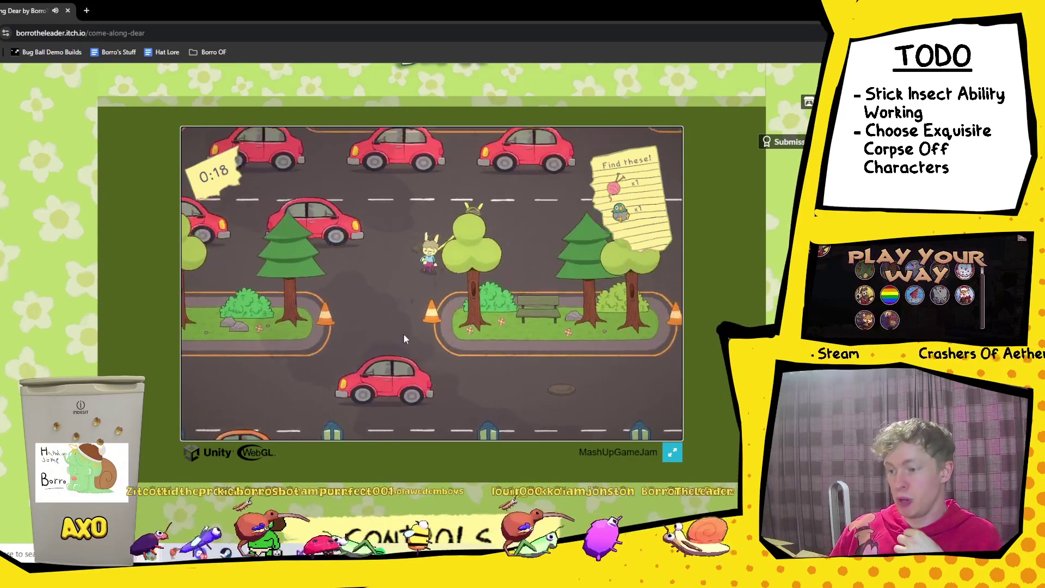
key("w")
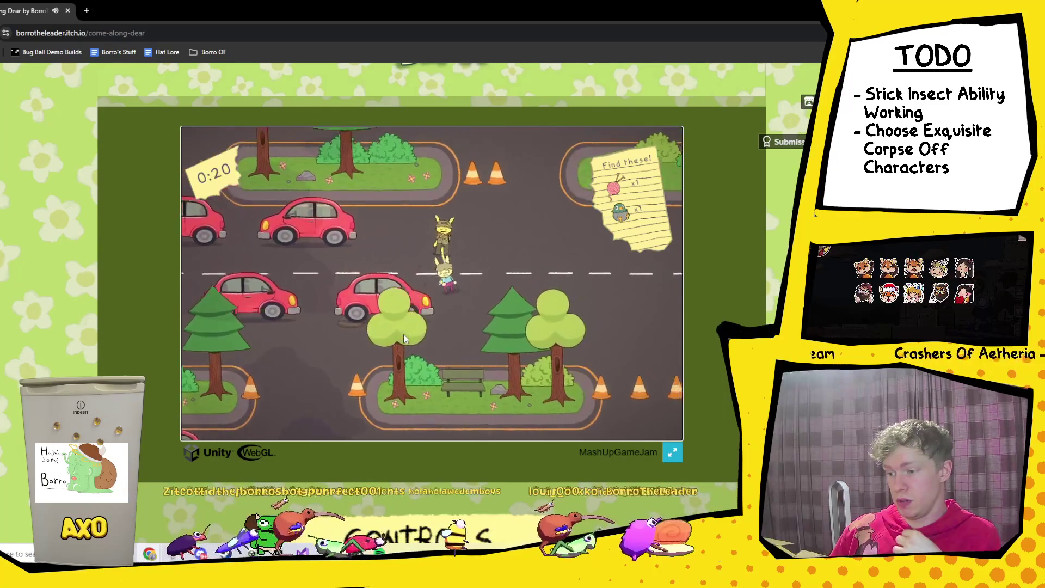
key("w")
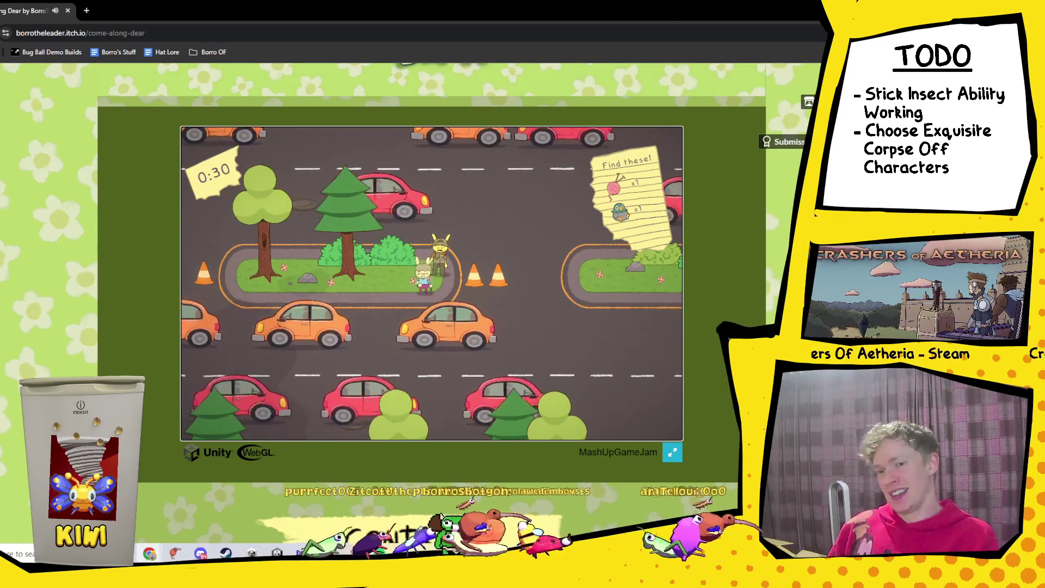
key("alt+Tab")
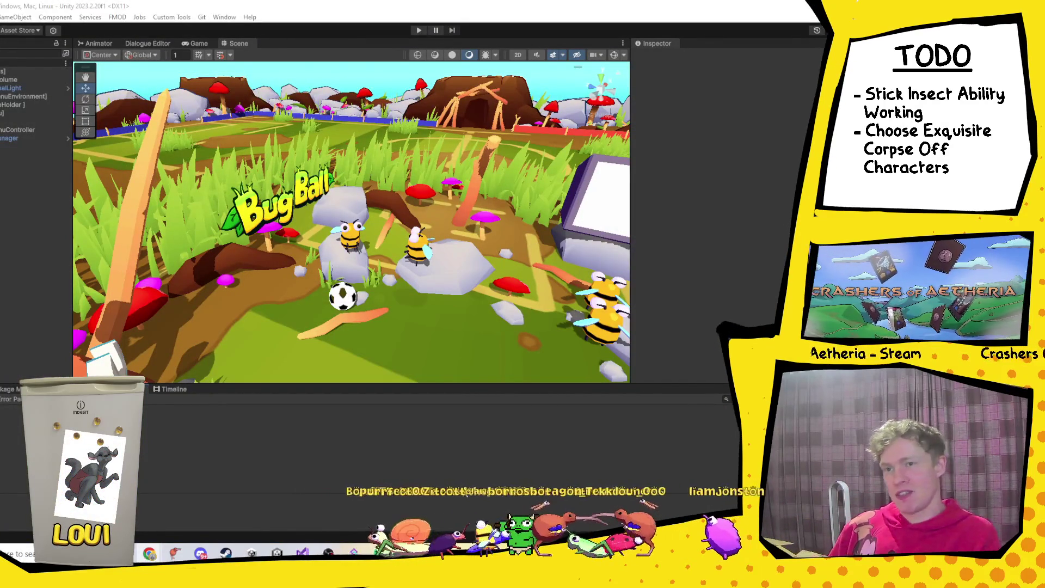
Step: Start Bug Ball in play mode and move the main menu selection to Cup
key("ctrl+p")
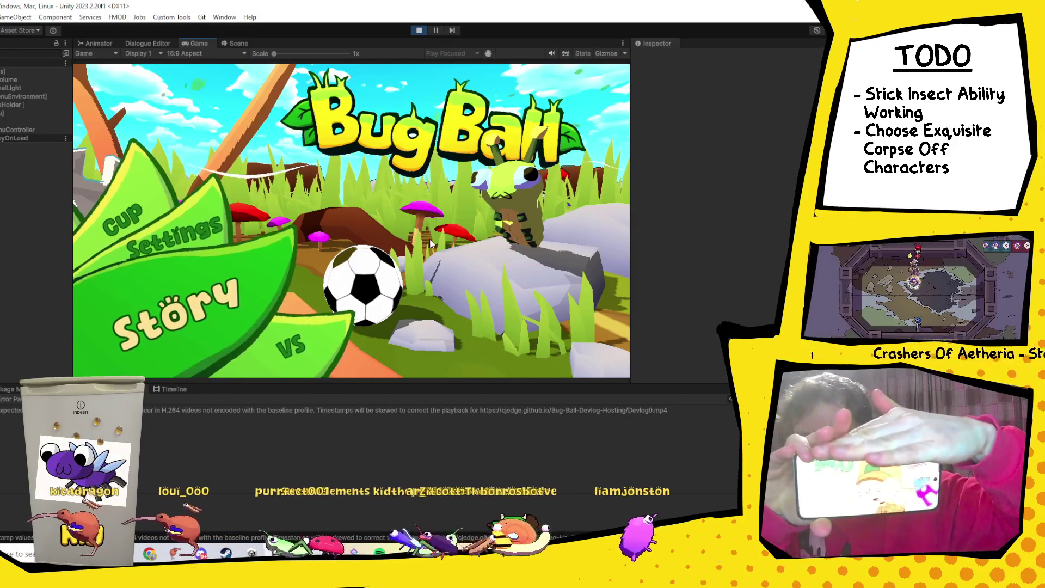
key("Up")
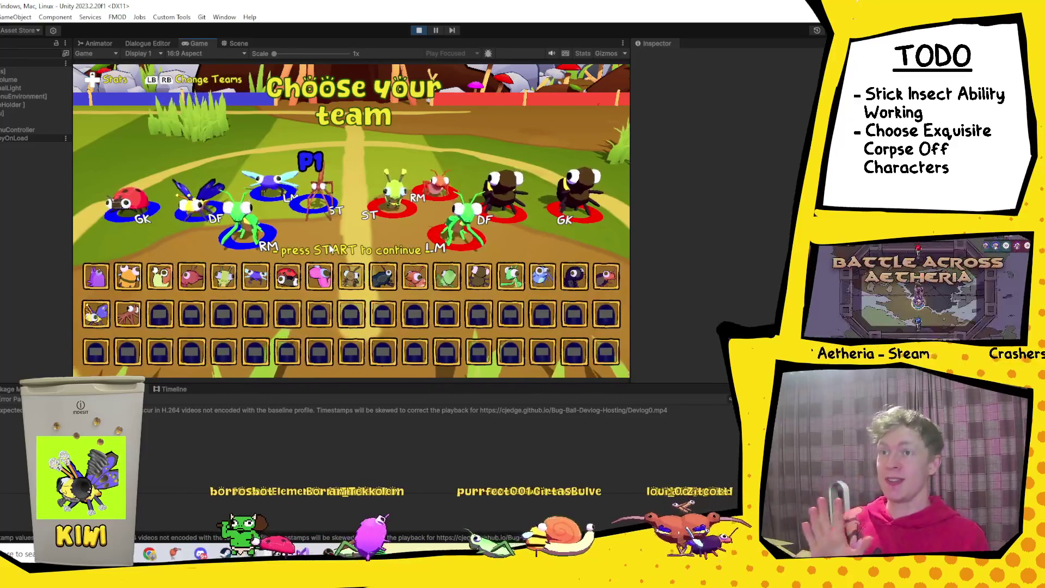
Step: Confirm the team selection, continue into the match, and pause it a few seconds in
key("Return")
key("Return")
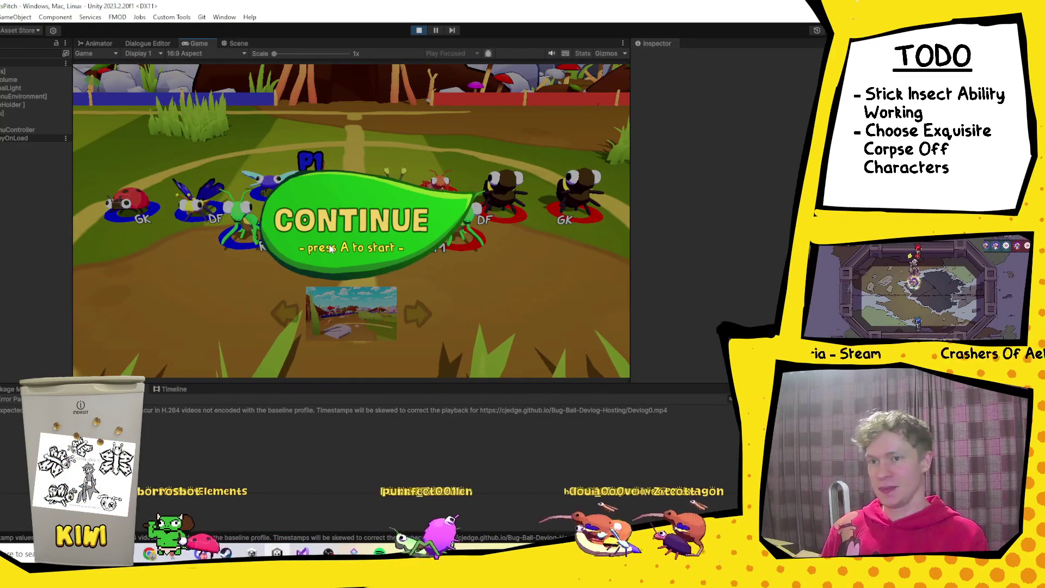
key("Return")
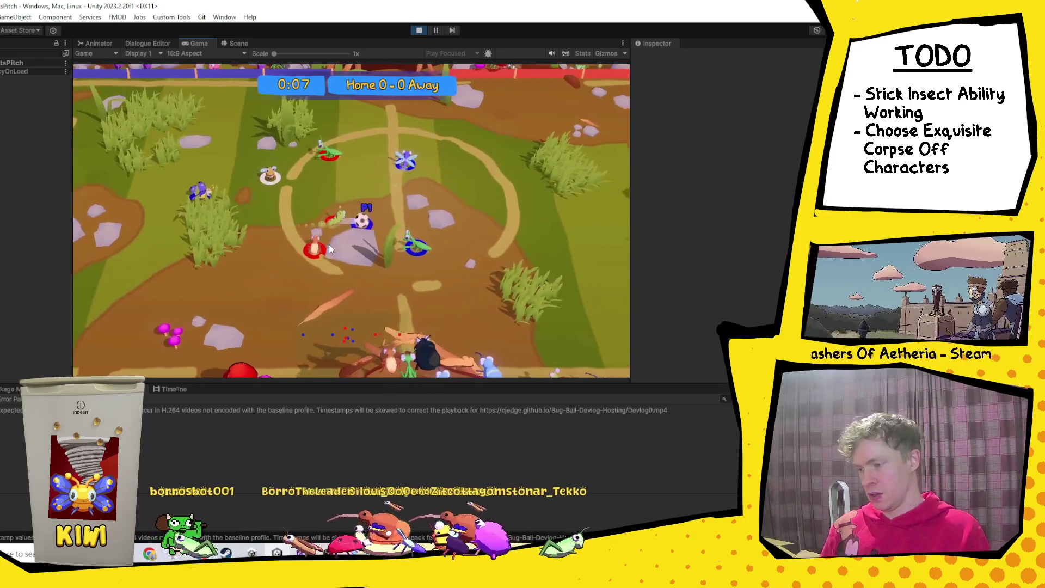
left_click(436, 31)
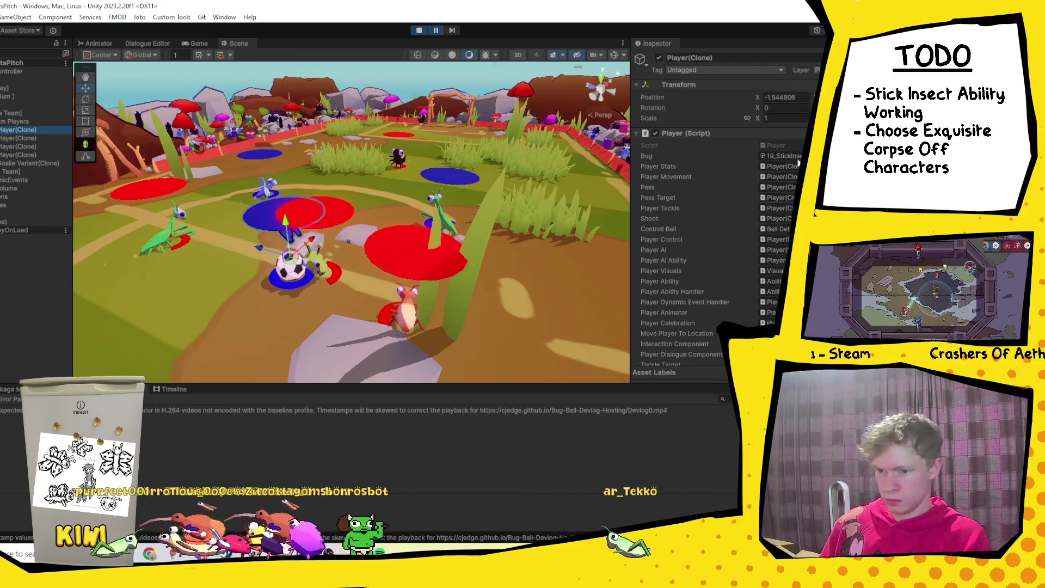
Step: Watch the match run on in the Game view, pause it again, and switch to Visual Studio
scroll(718, 211, "down", 10)
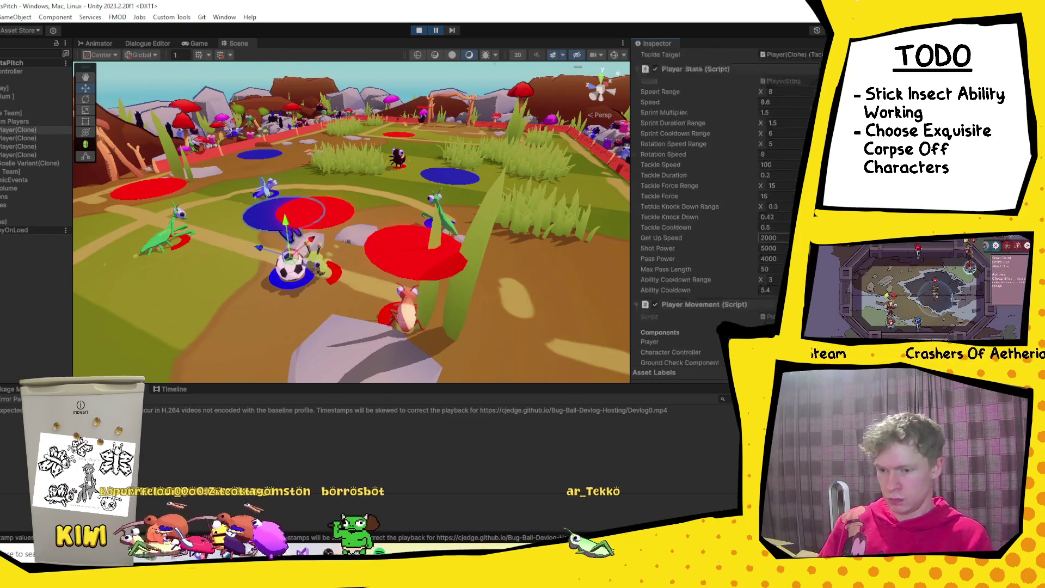
left_click(197, 43)
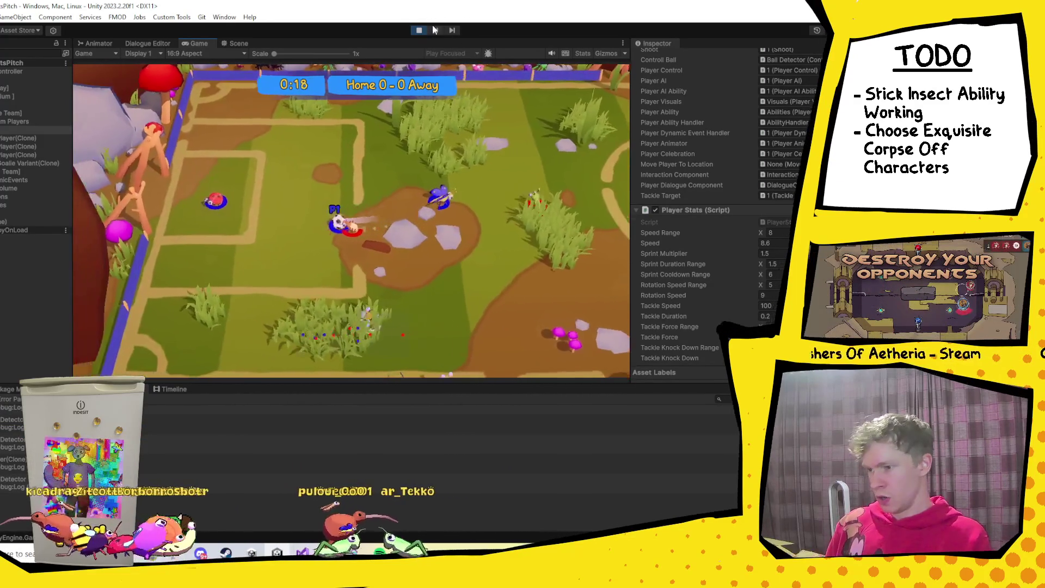
key("ctrl+shift+p")
key("ctrl+1")
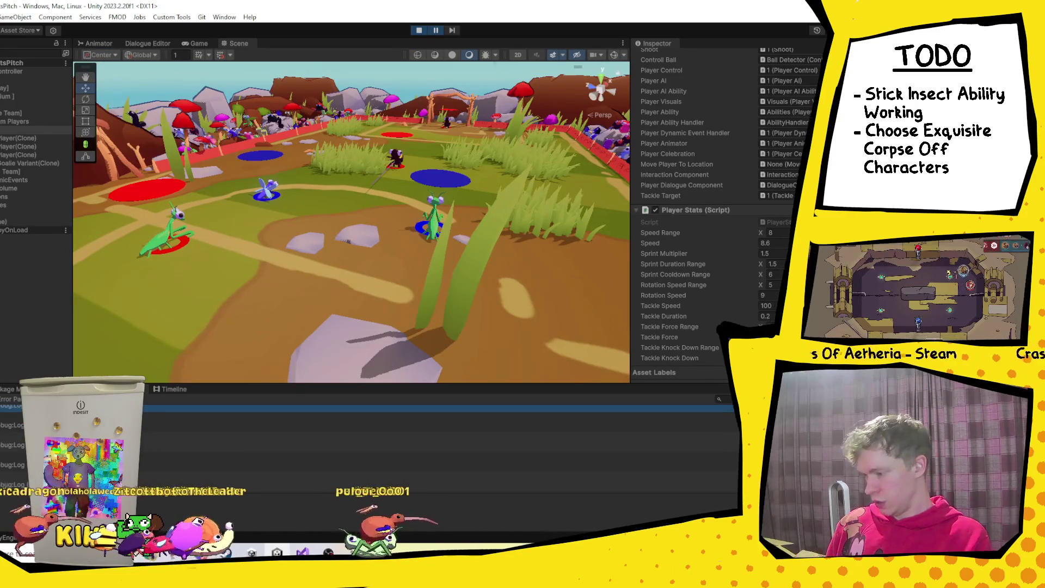
key("alt+Tab")
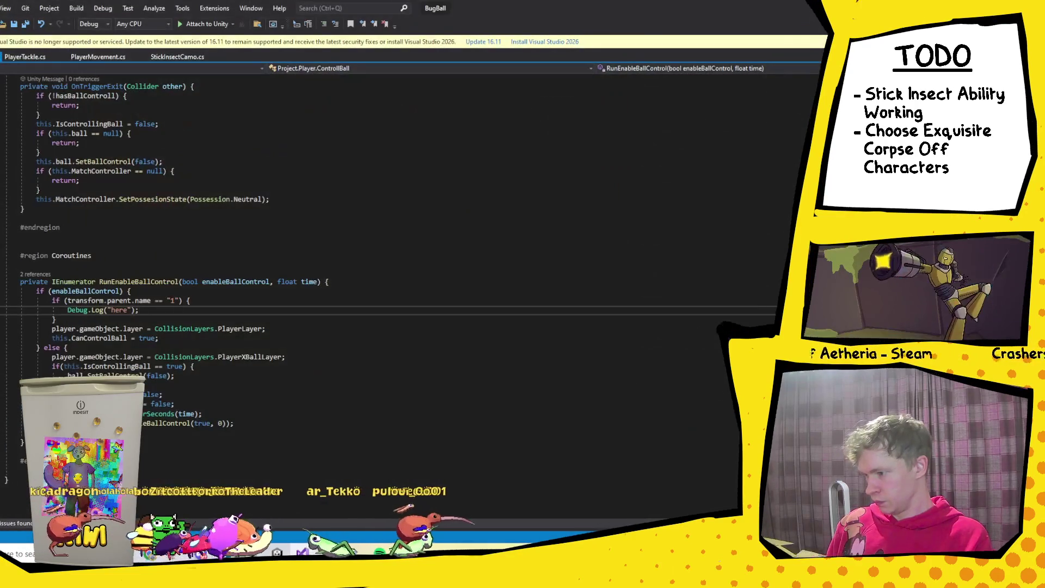
Step: Open the source of each console debug log, in PlayerMovement and ControllBall
key("alt+Tab")
left_click(23, 445)
double_click(23, 445)
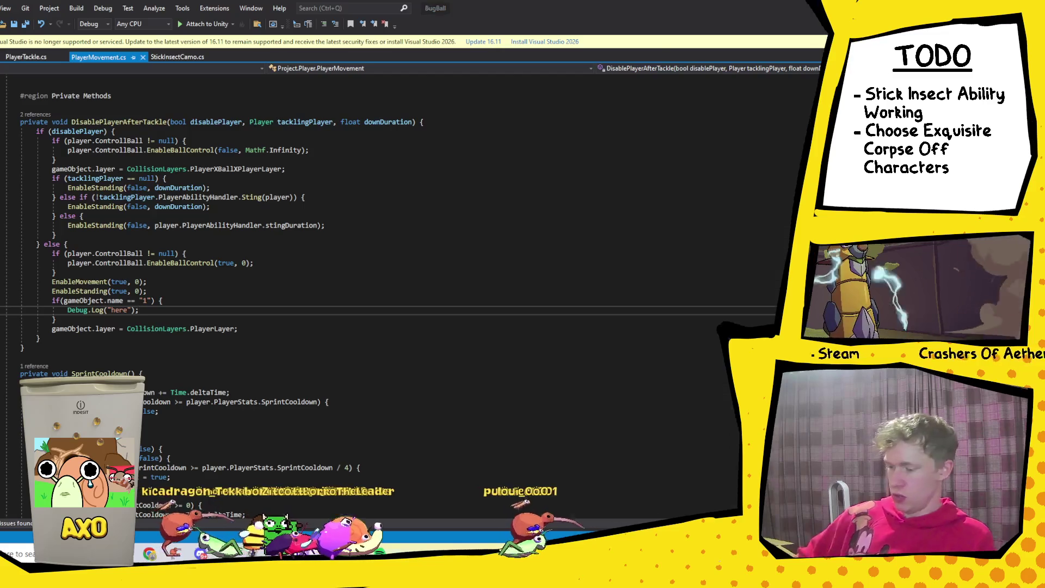
key("alt+Tab")
double_click(24, 466)
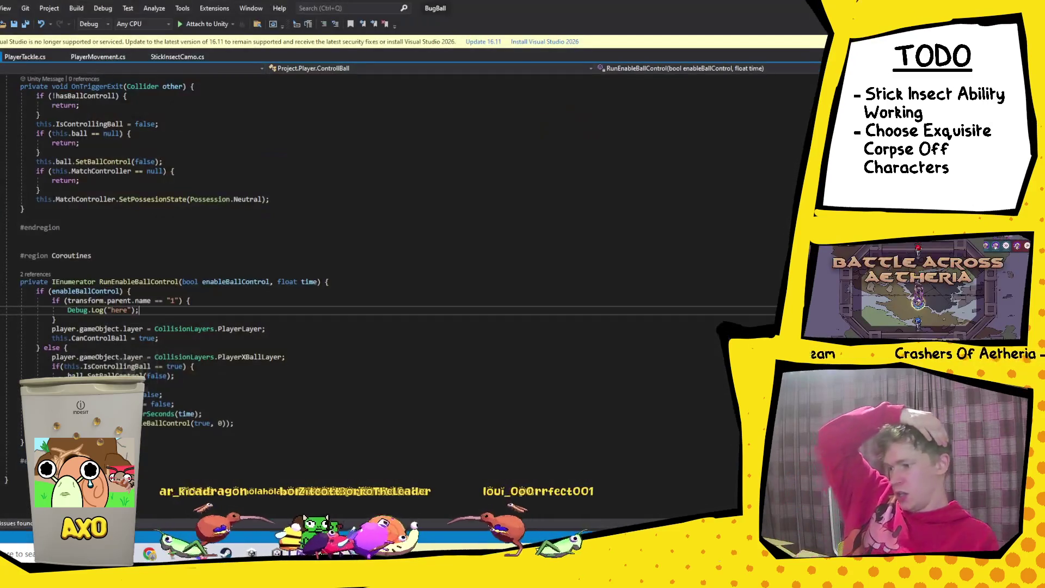
key("alt+Tab")
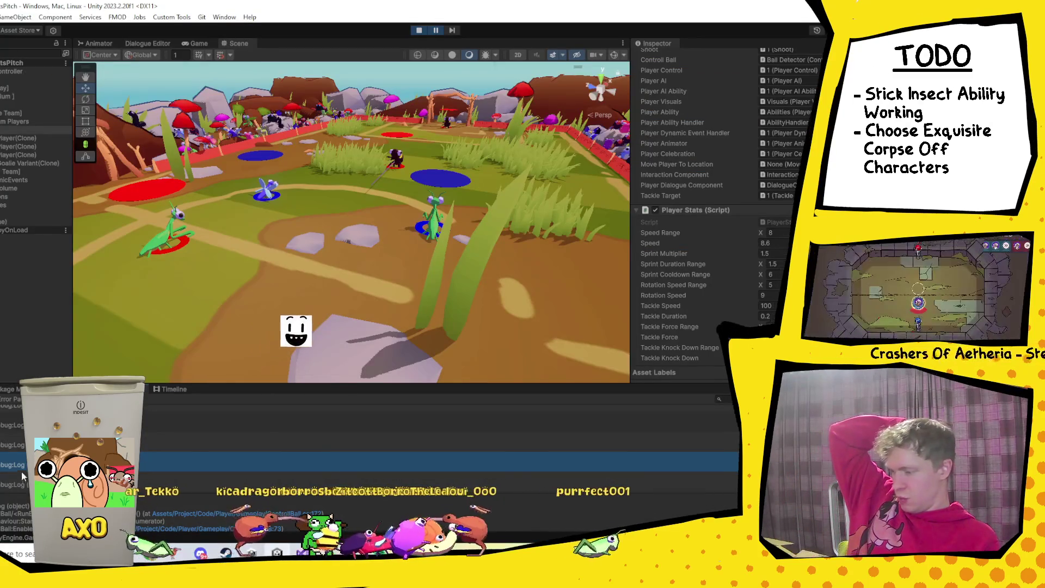
double_click(15, 422)
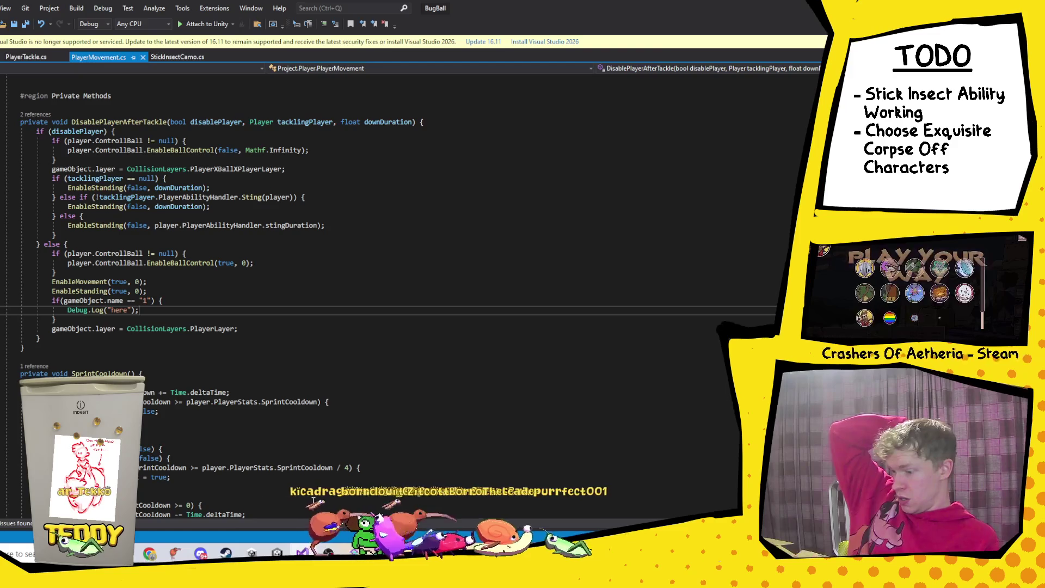
key("alt+Tab")
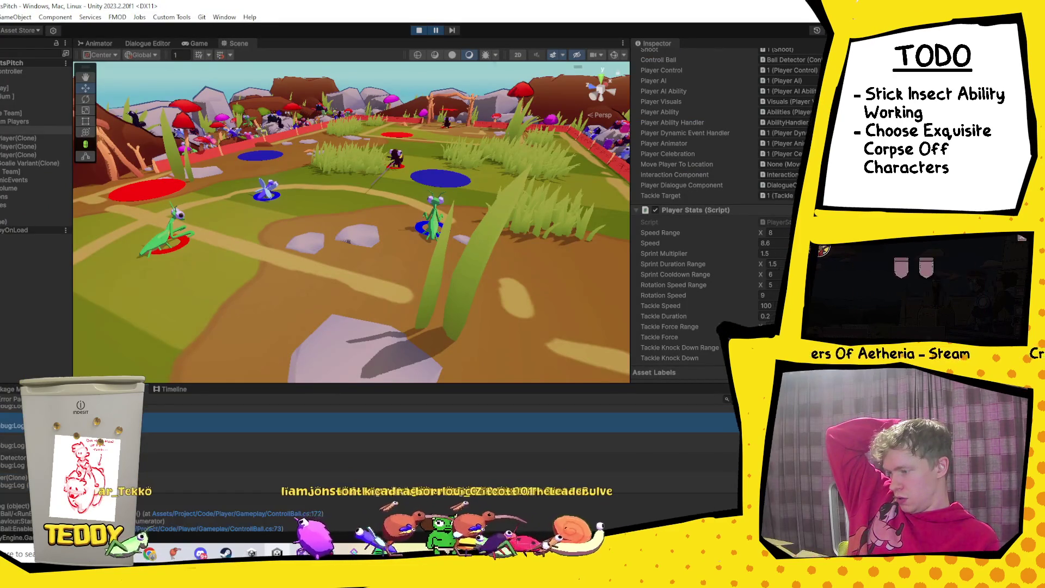
key("alt+Tab")
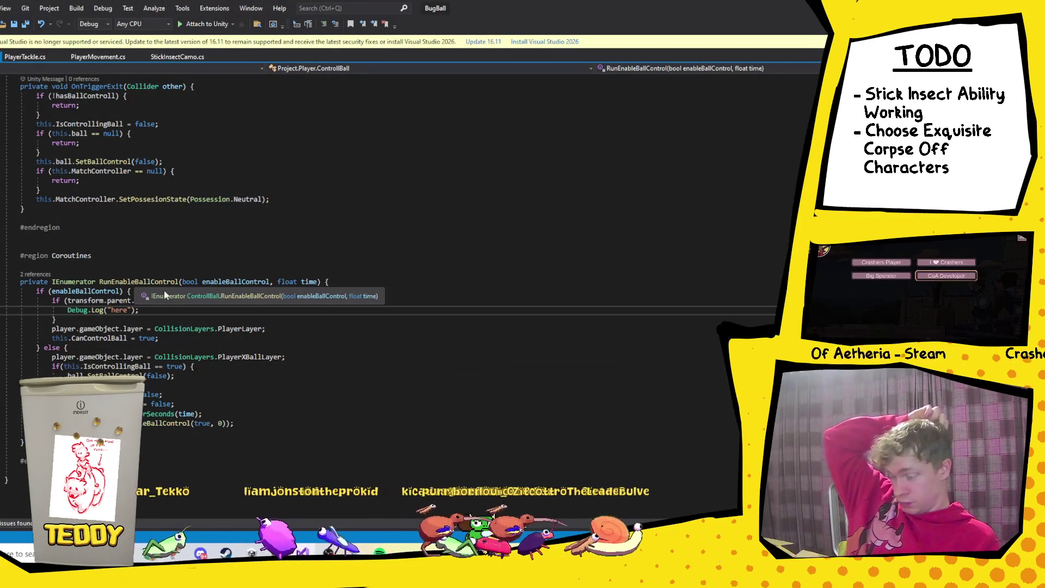
Step: Find all references to RunEnableBallControl in the ControllBall script
right_click(148, 282)
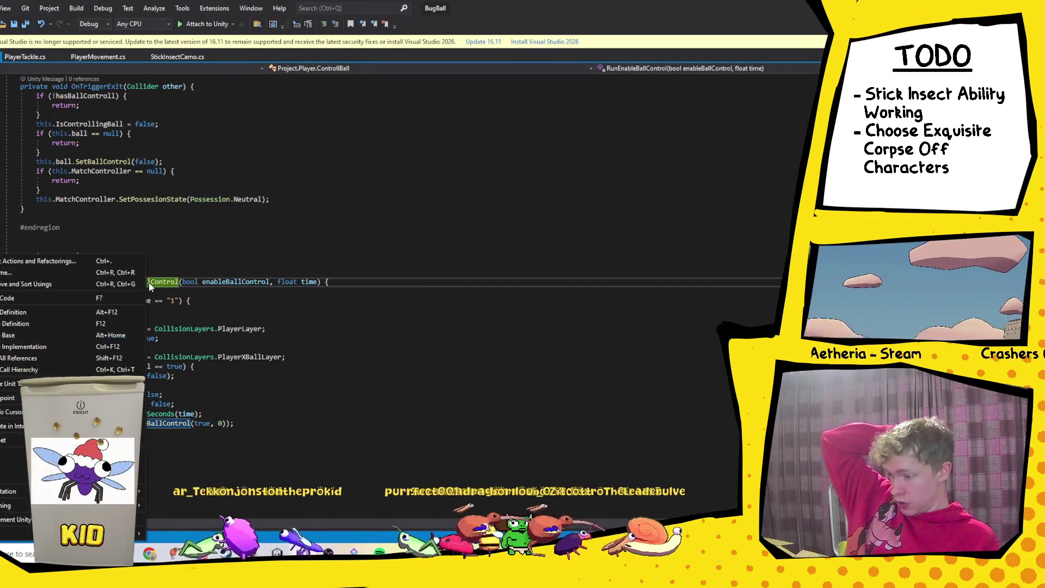
left_click(39, 358)
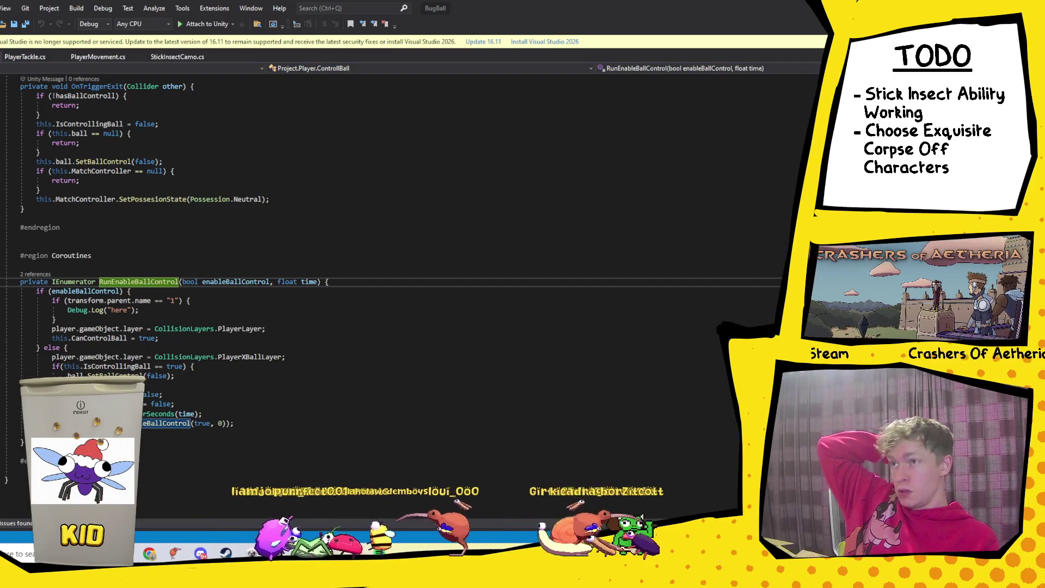
scroll(196, 325, "down", 4)
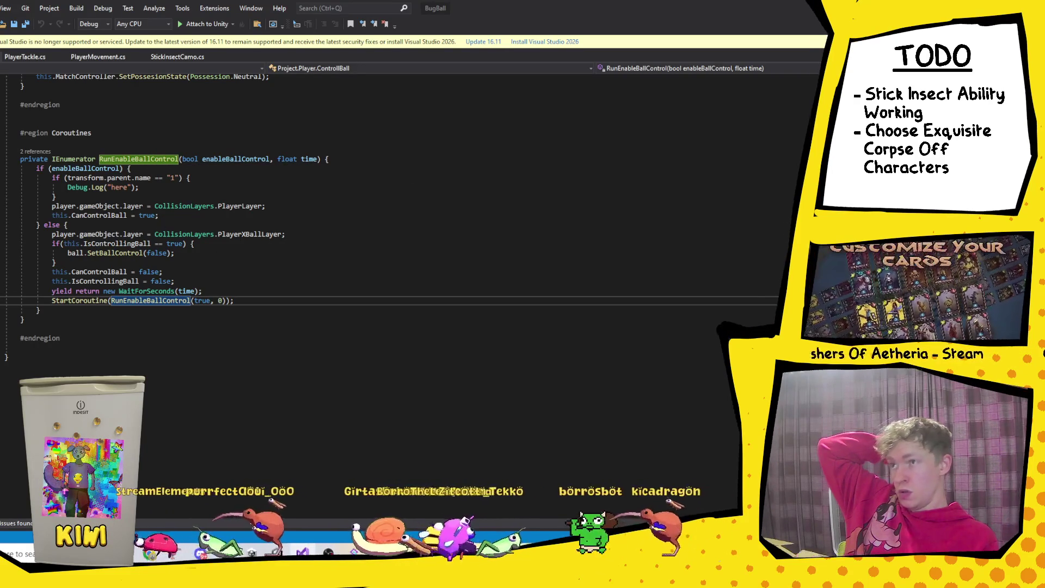
Step: Go from RunEnableBallControl's call to the EnableBallControl call in PlayerMovement's DisablePlayerAfterTackle
key("ctrl+shift+Up")
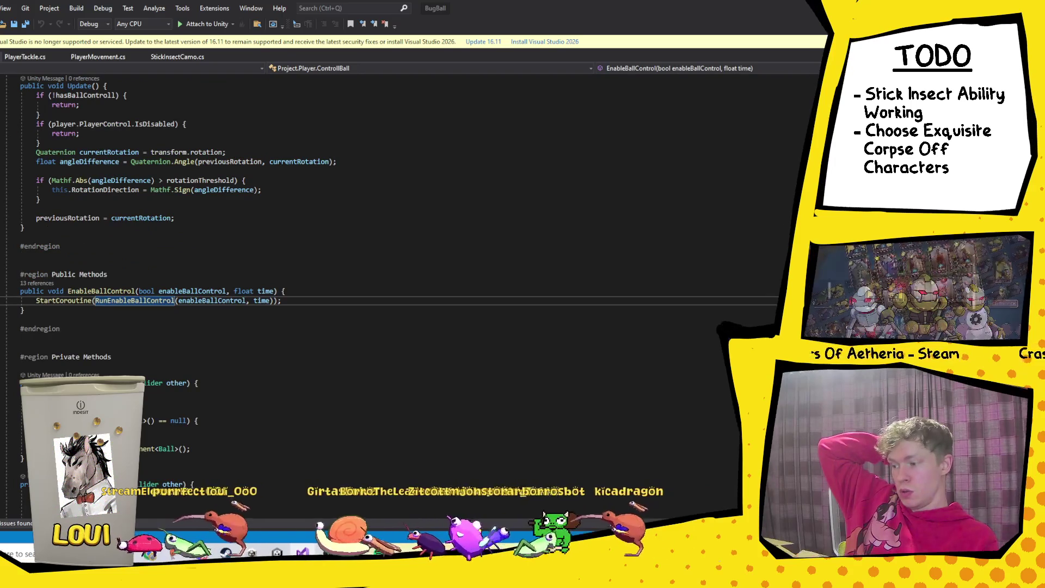
double_click(89, 294)
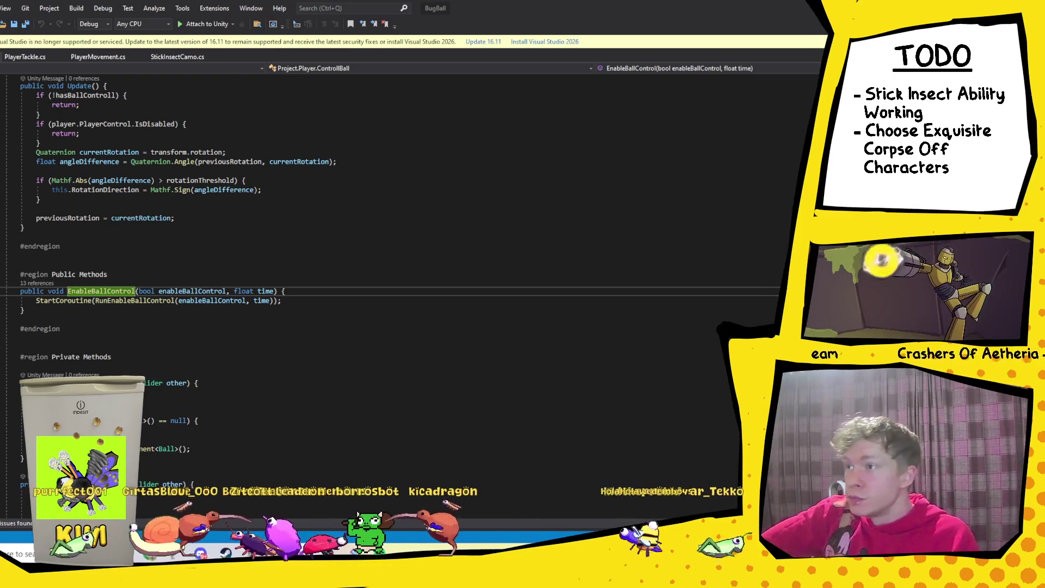
key("F8")
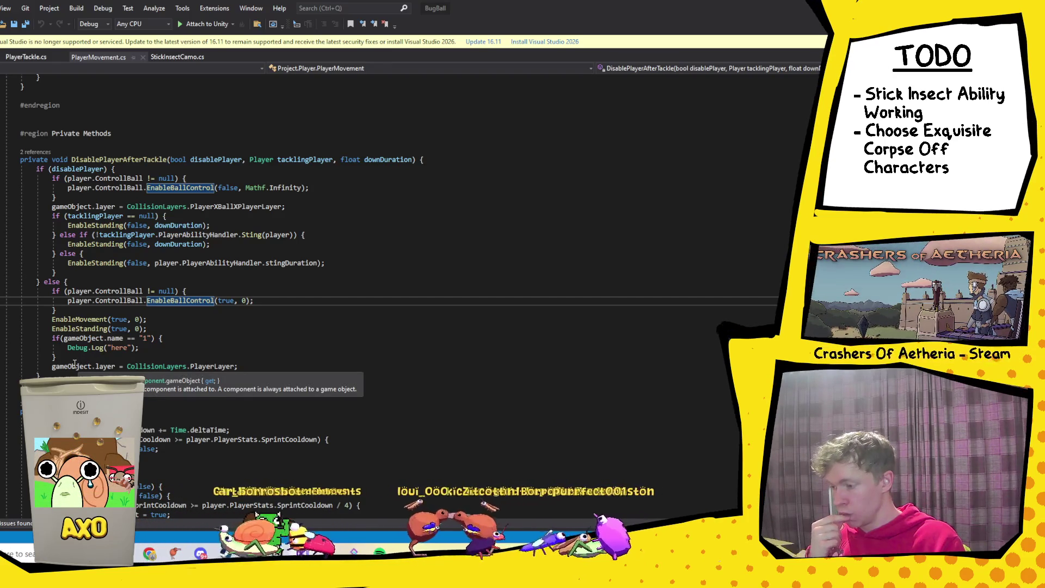
Step: Delete the debug if-block after EnableStanding, then bring the Steam Bug Ball store page forward
left_click_drag(64, 360, 165, 338)
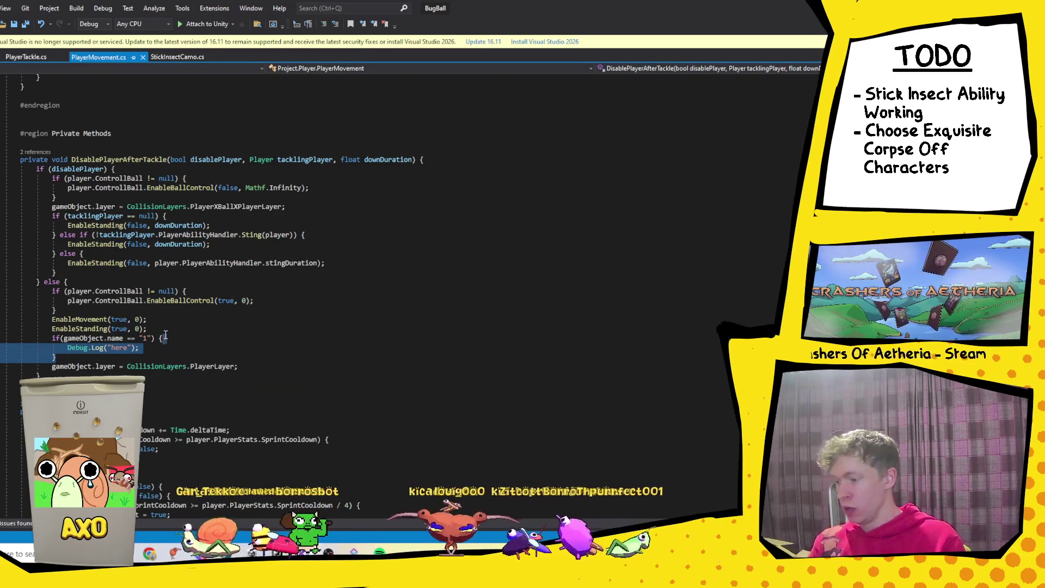
key("BackSpace")
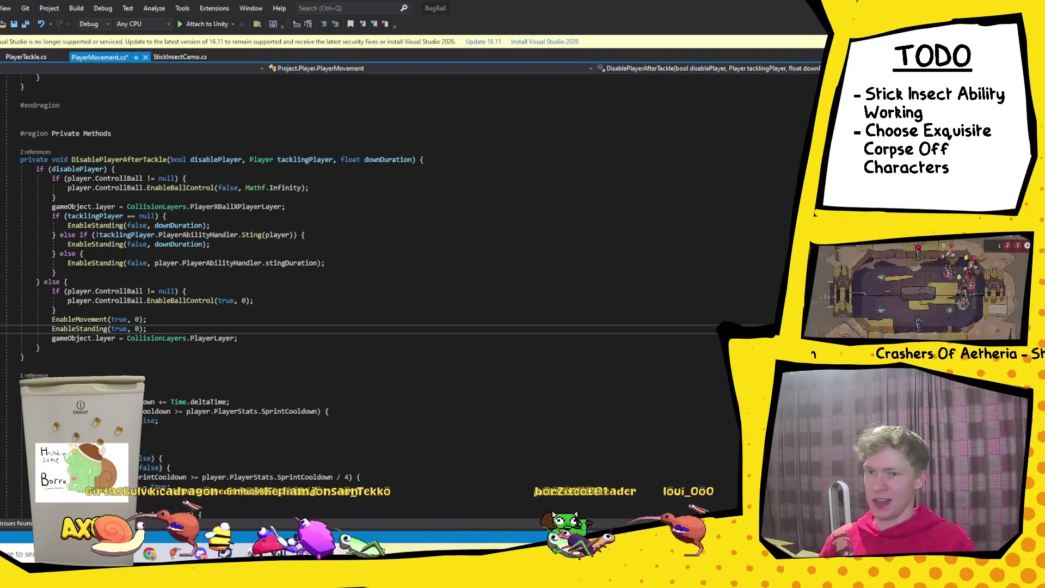
mouse_move(224, 552)
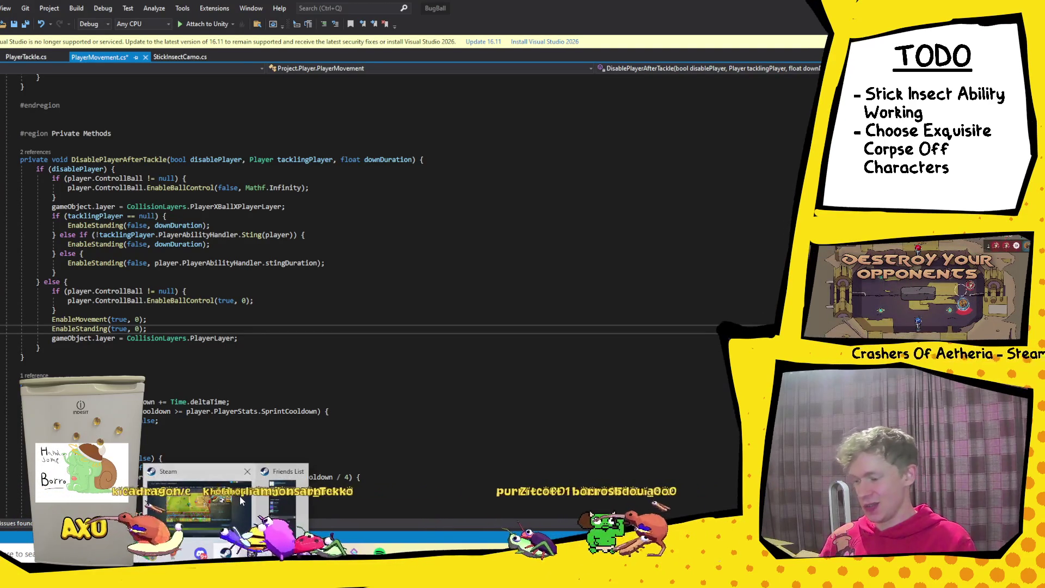
left_click(239, 496)
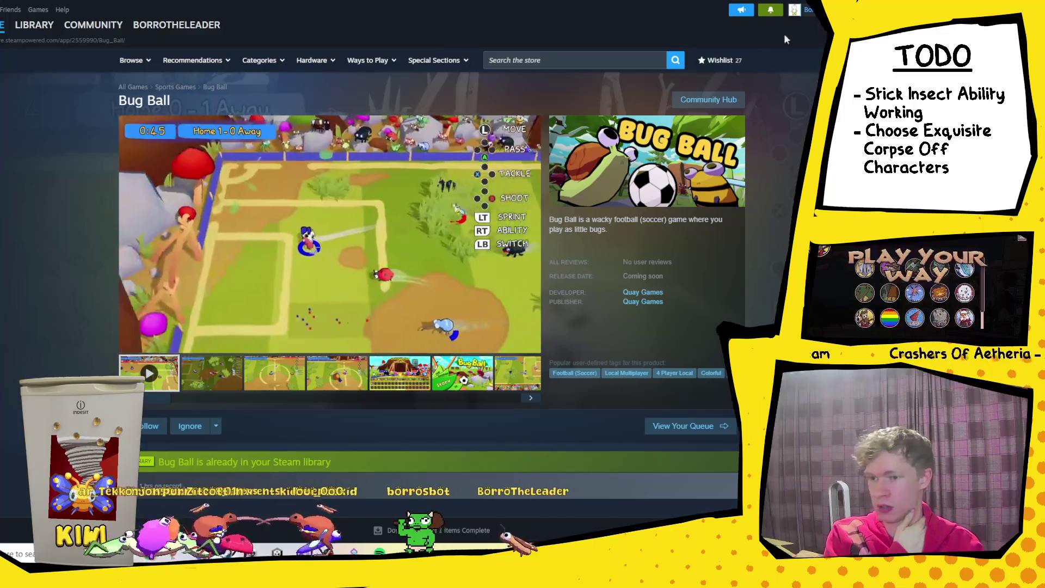
Step: Search Steam friends by profile name and send the top result a friend invite
left_click(804, 9)
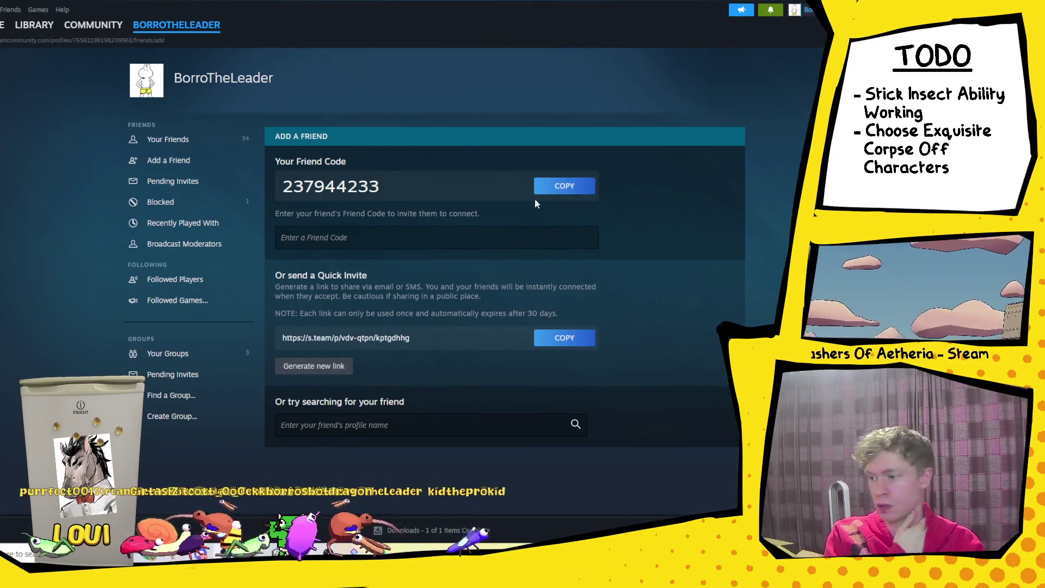
left_click(502, 427)
type("kica")
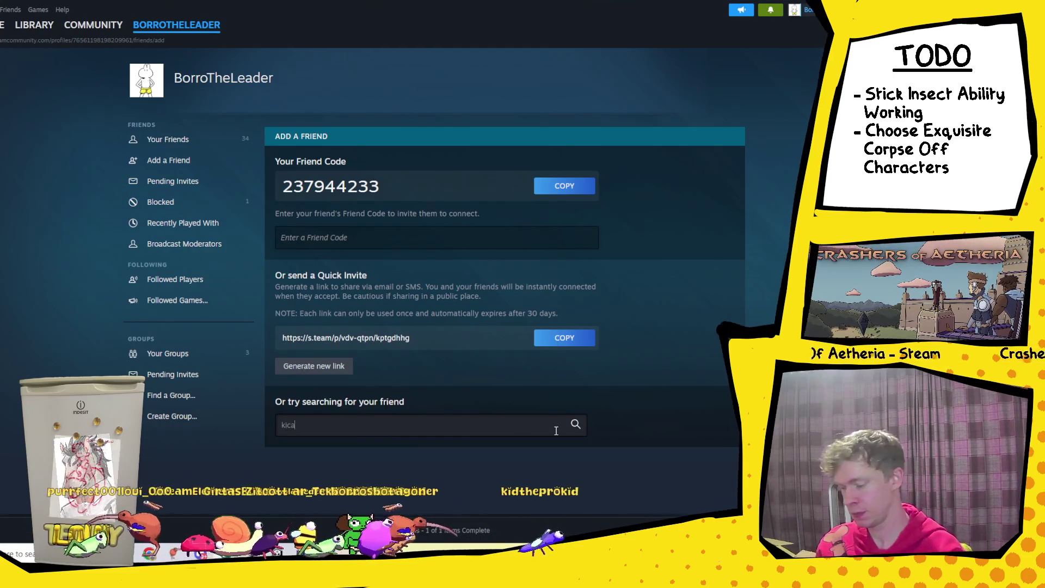
type(" dragon")
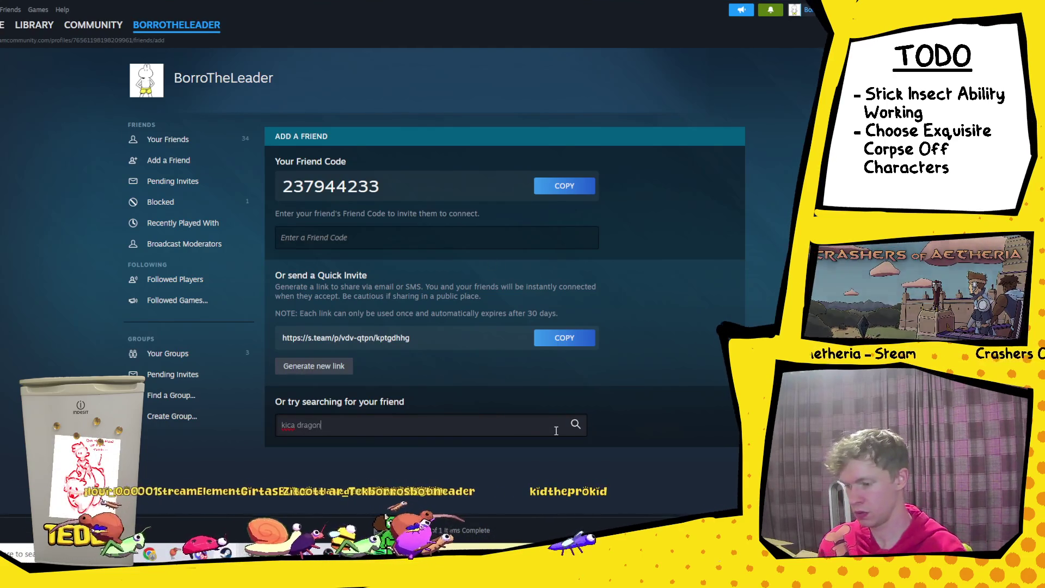
key("Return")
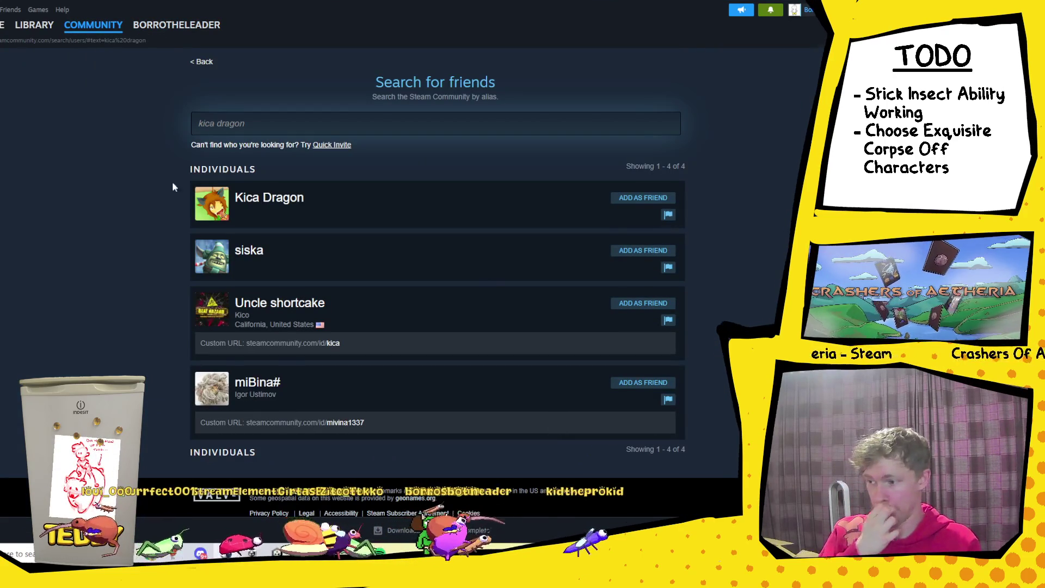
left_click(642, 198)
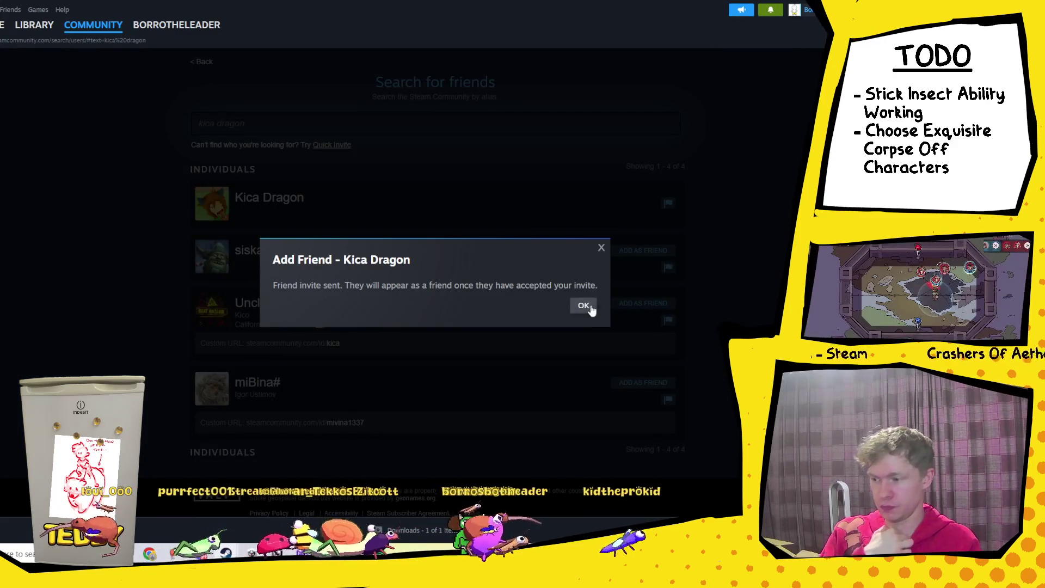
left_click(590, 304)
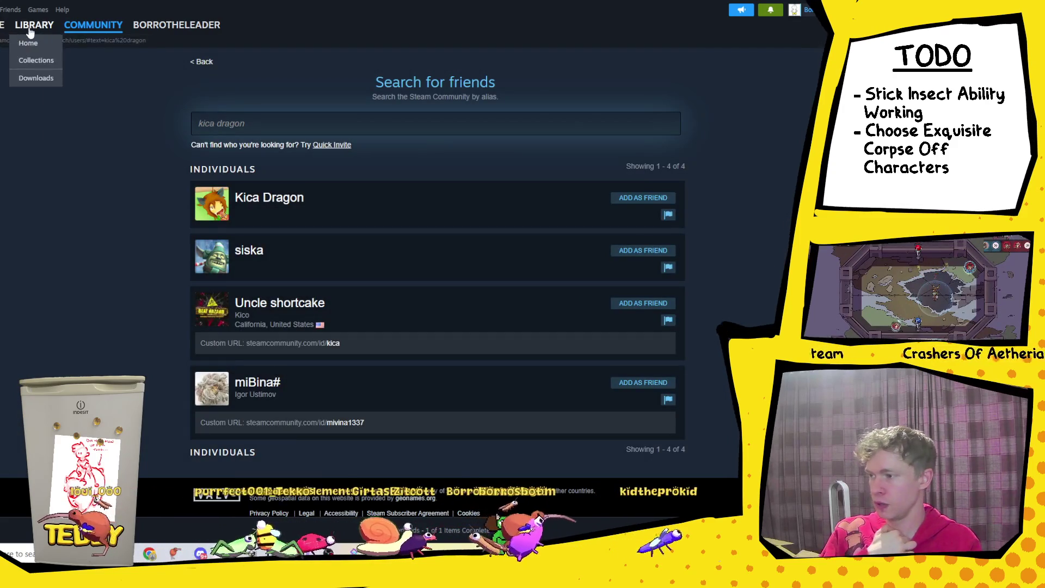
left_click(30, 30)
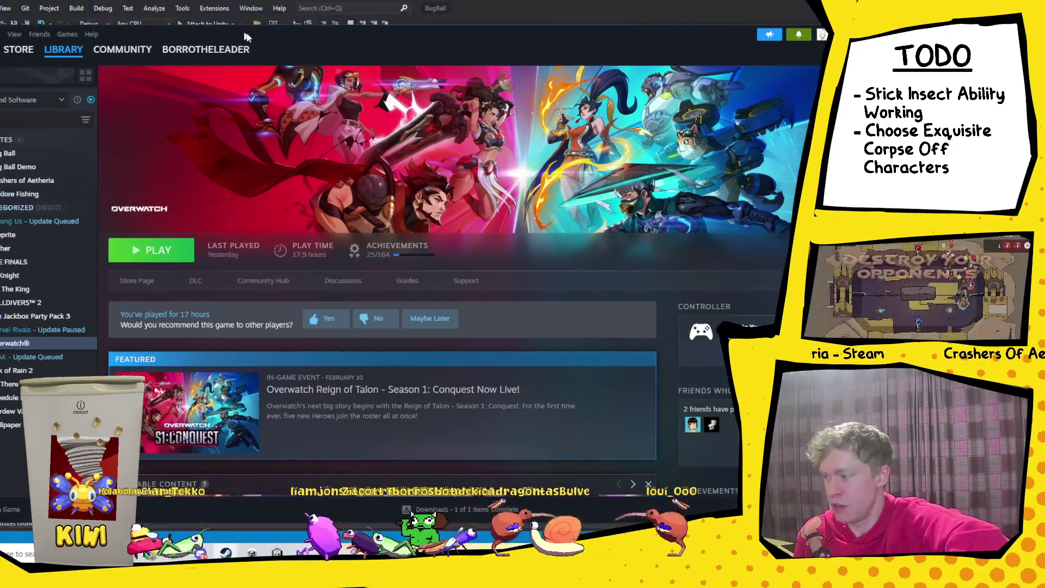
Step: Reposition the Steam window so the Overwatch library page fits fully on screen
left_click_drag(245, 37, 295, 28)
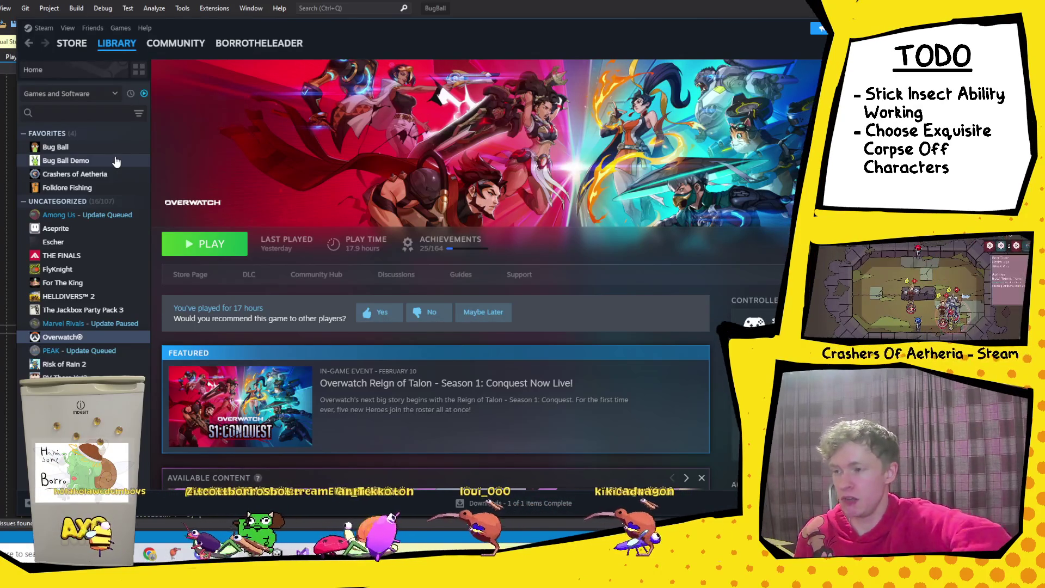
mouse_move(504, 26)
left_mouse_down()
mouse_move(432, 35)
mouse_move(347, 11)
mouse_move(407, 45)
left_mouse_up()
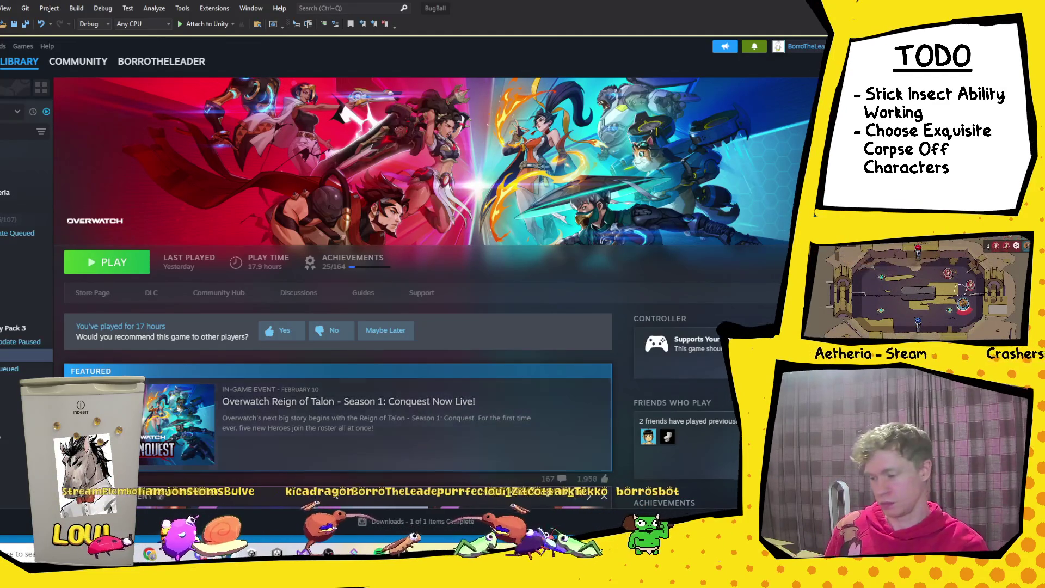
key("alt+Tab")
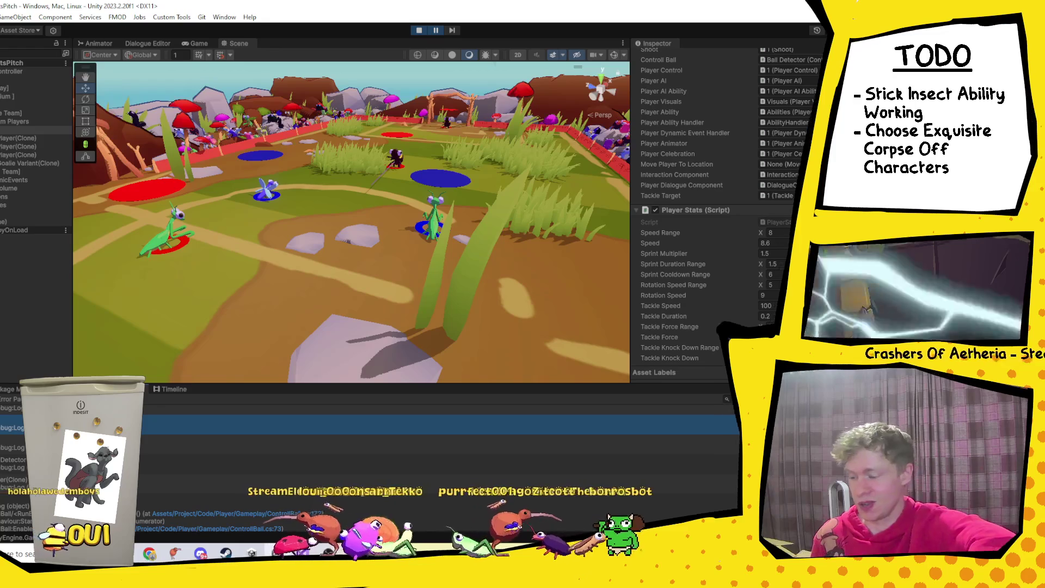
Step: Leave the Unity play-mode game and return to PlayerMovement.cs in Visual Studio
key("alt+Tab")
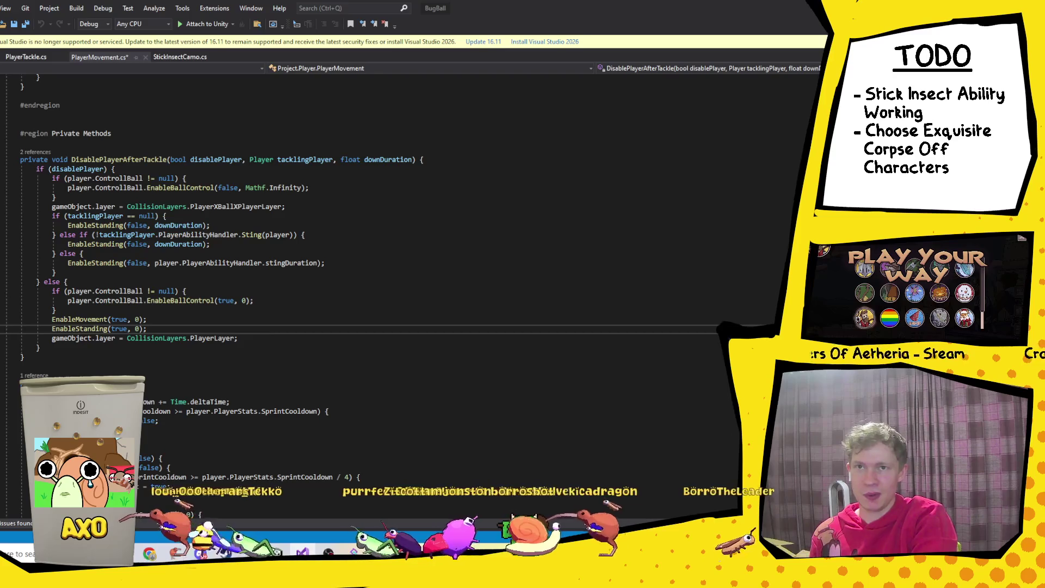
Step: Start an 'if(player.ControllBall' line under the null check, then inspect ControllBall's RunEnableBallControl coroutine
left_click(367, 124)
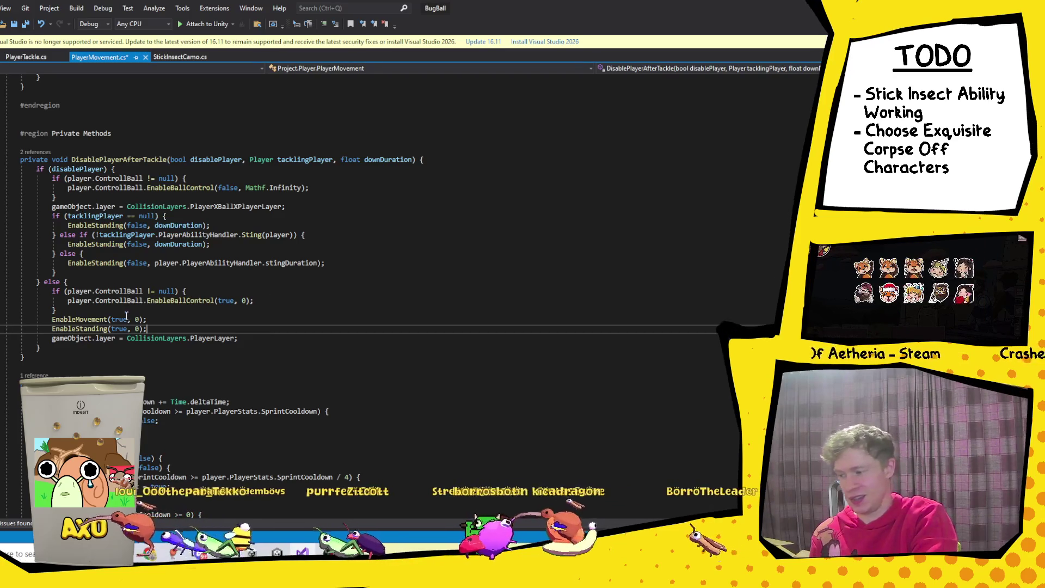
left_click(207, 291)
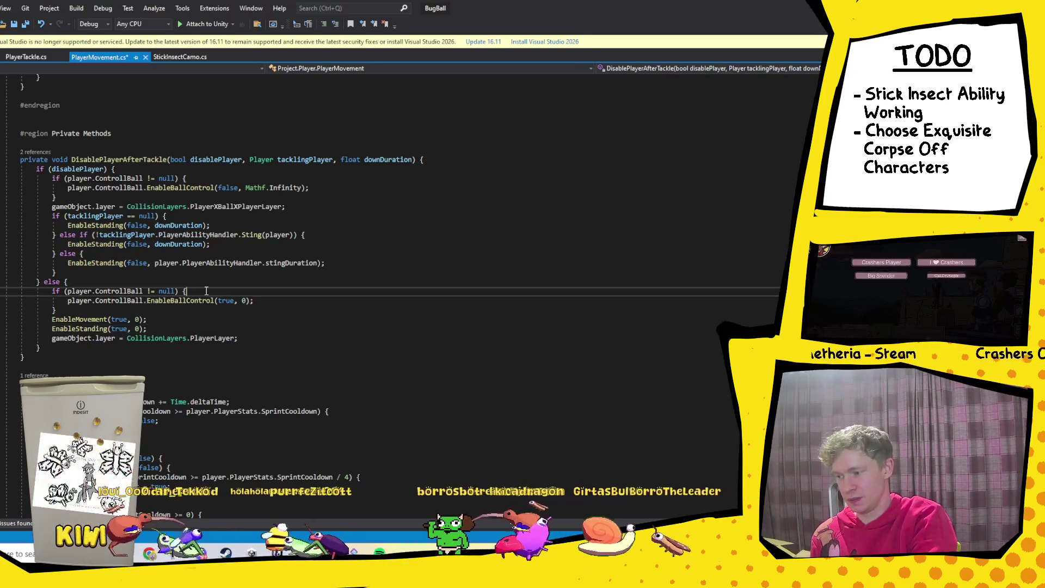
key("Return")
type("if(")
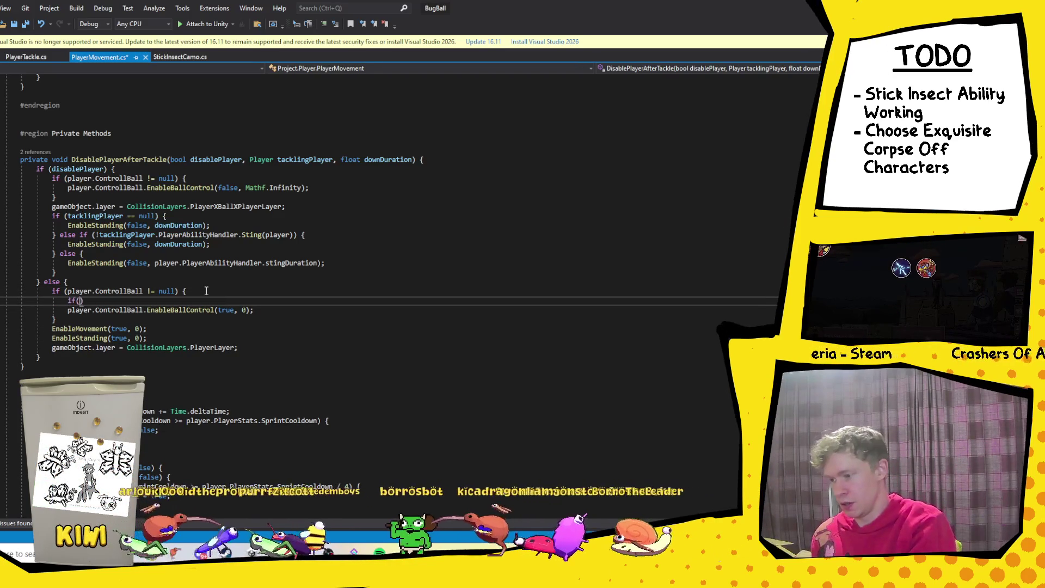
type("player.")
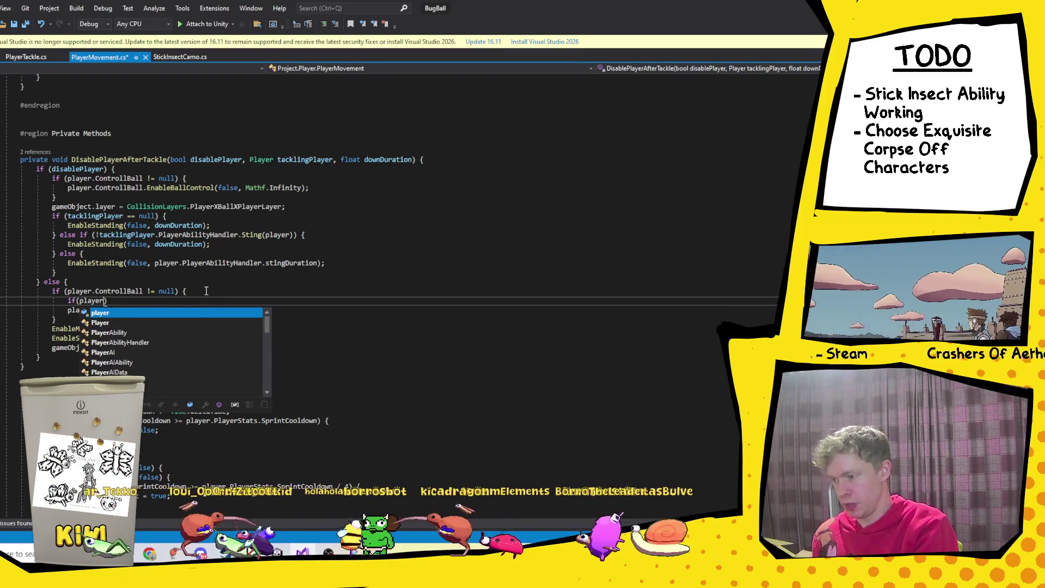
type("ControllBall.")
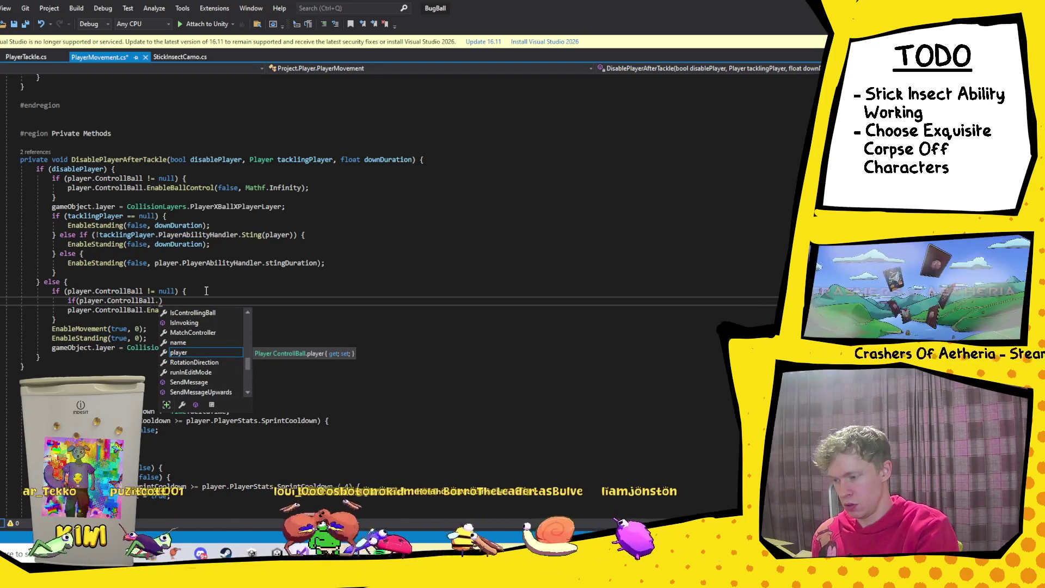
type("con")
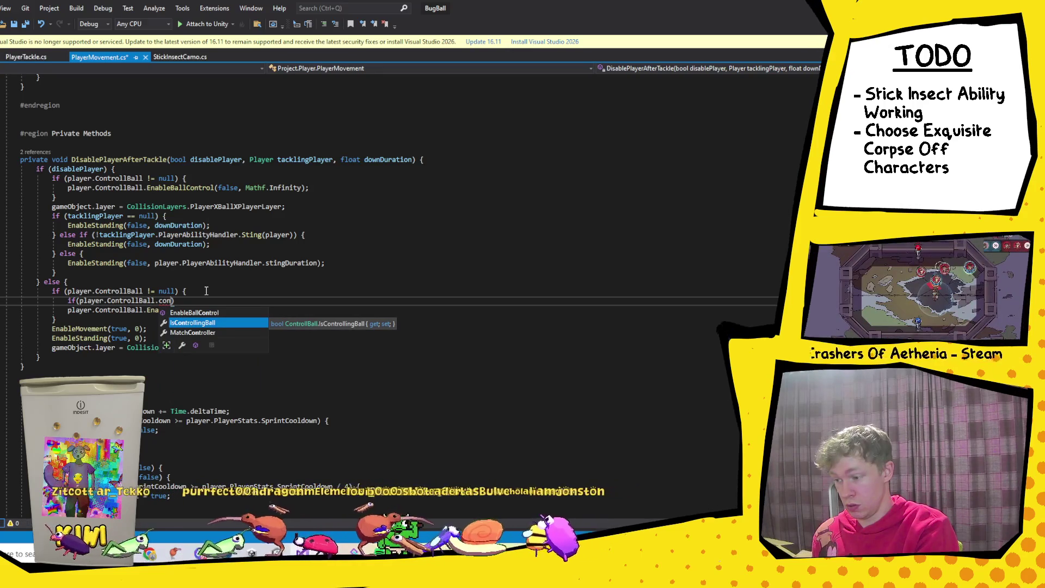
key("Up")
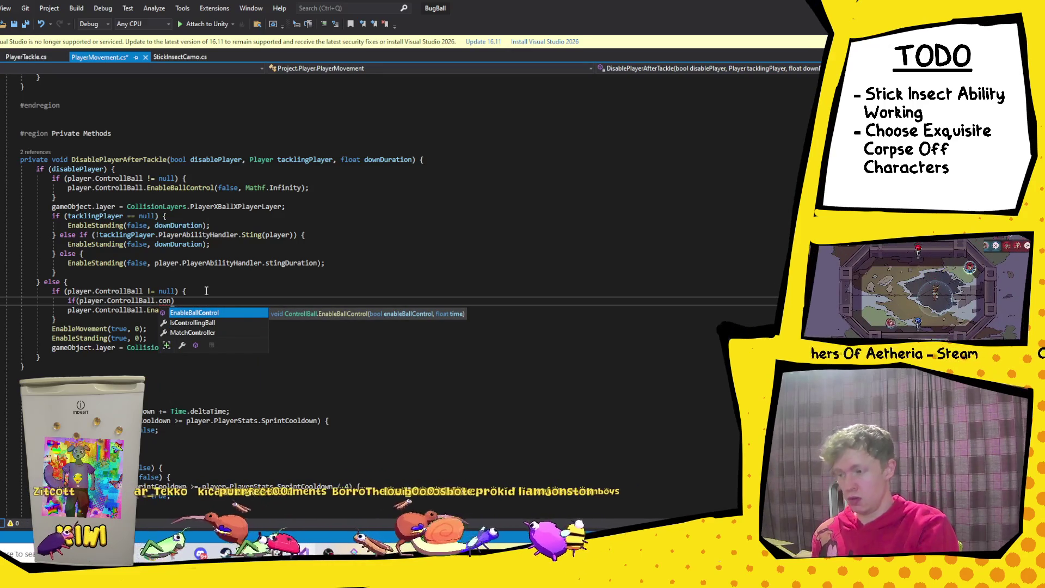
key("BackSpace")
key("BackSpace")
key("BackSpace")
key("Escape")
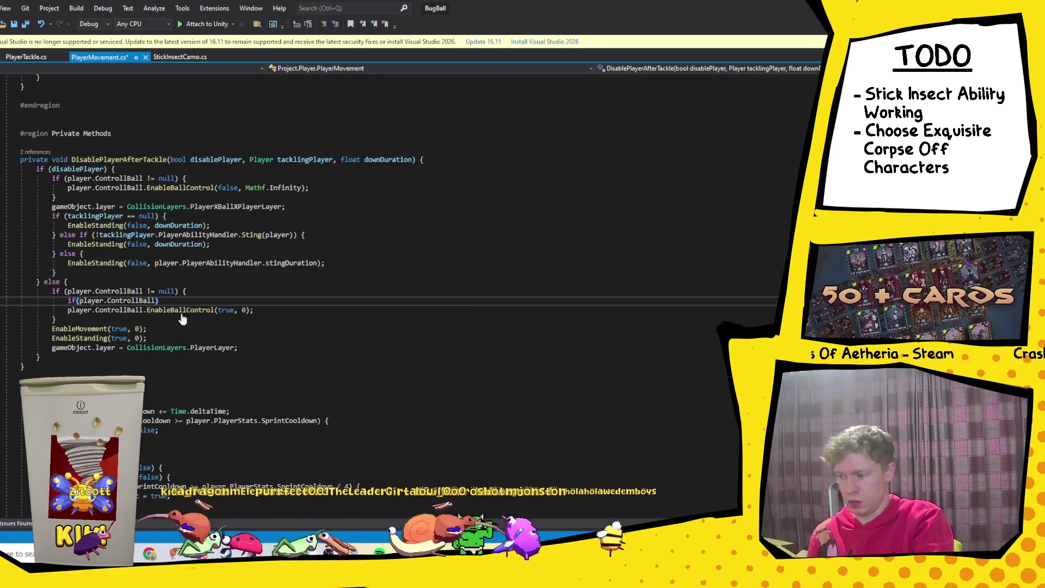
left_click(183, 313, "ctrl")
left_click(149, 306, "ctrl")
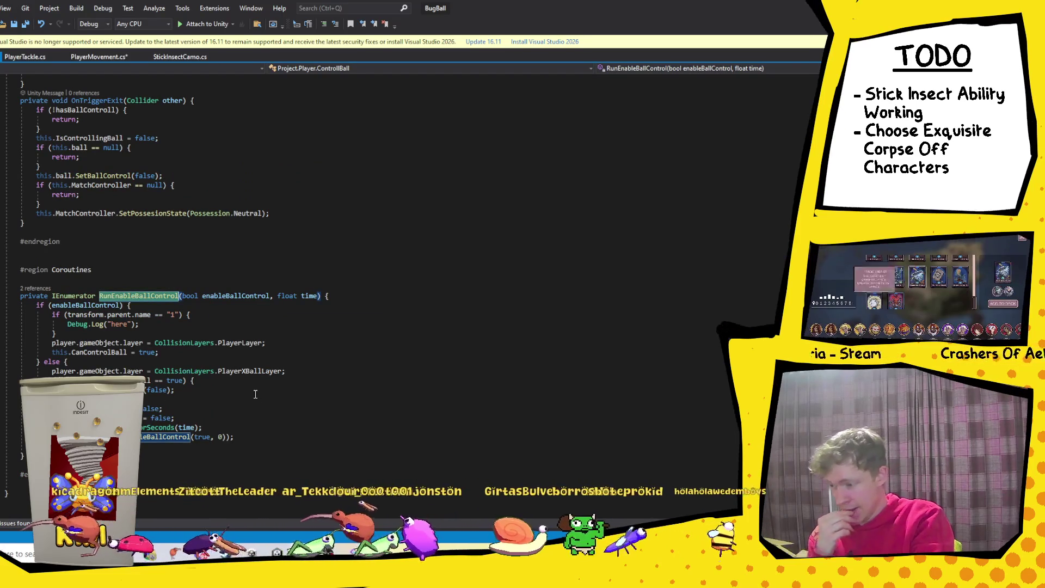
Step: Change ControllBall's CanControlBall property from private to public and save ControllBall.cs
left_click(109, 409)
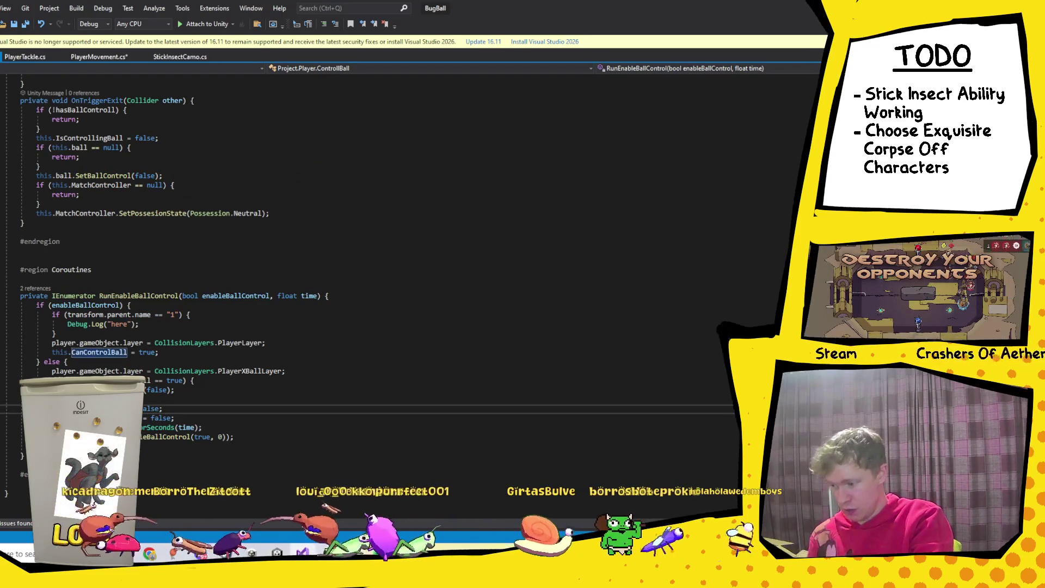
key("F12")
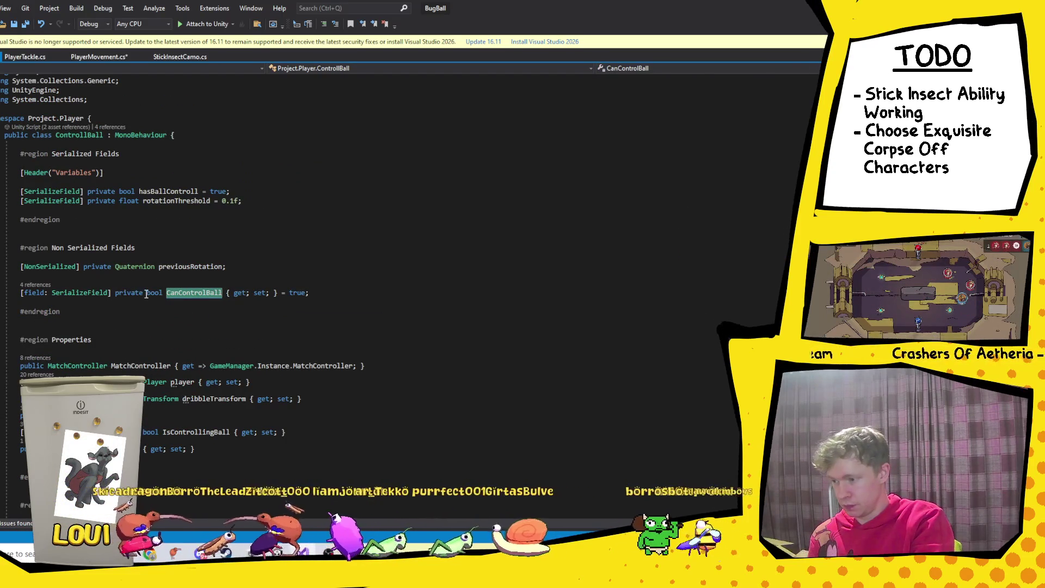
double_click(119, 294)
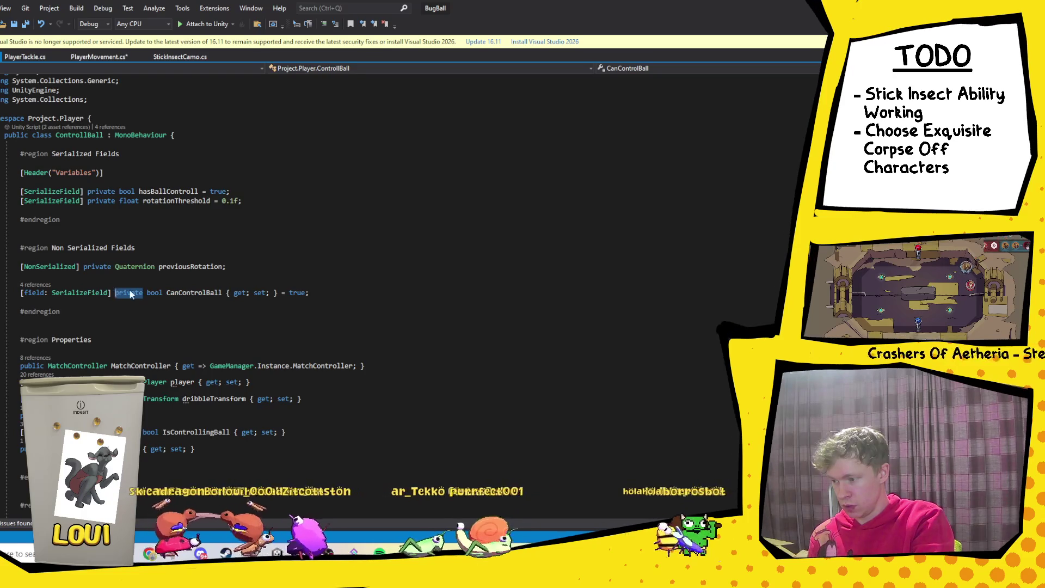
type("public")
key("ctrl+s")
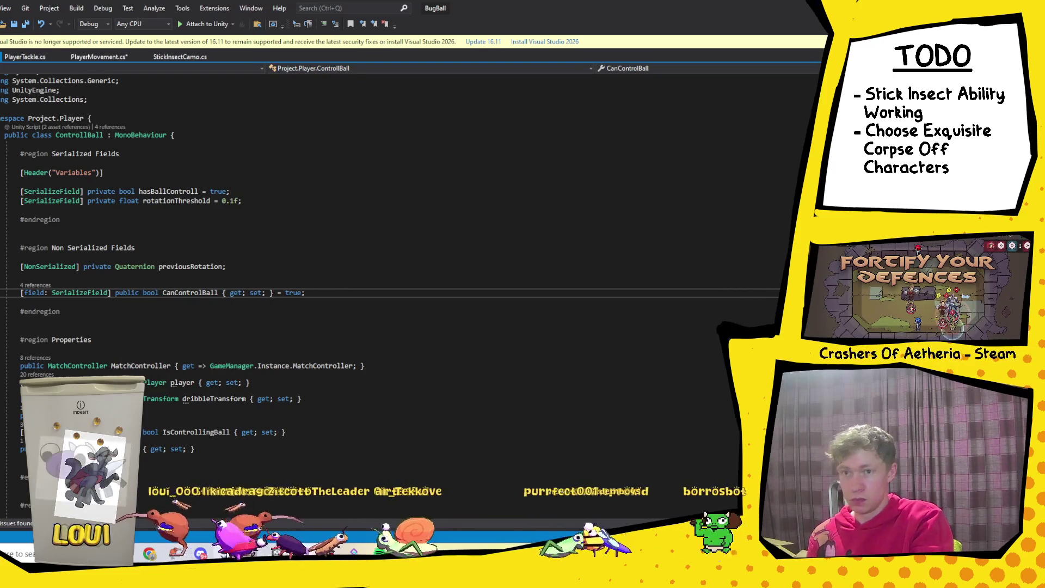
mouse_move(226, 552)
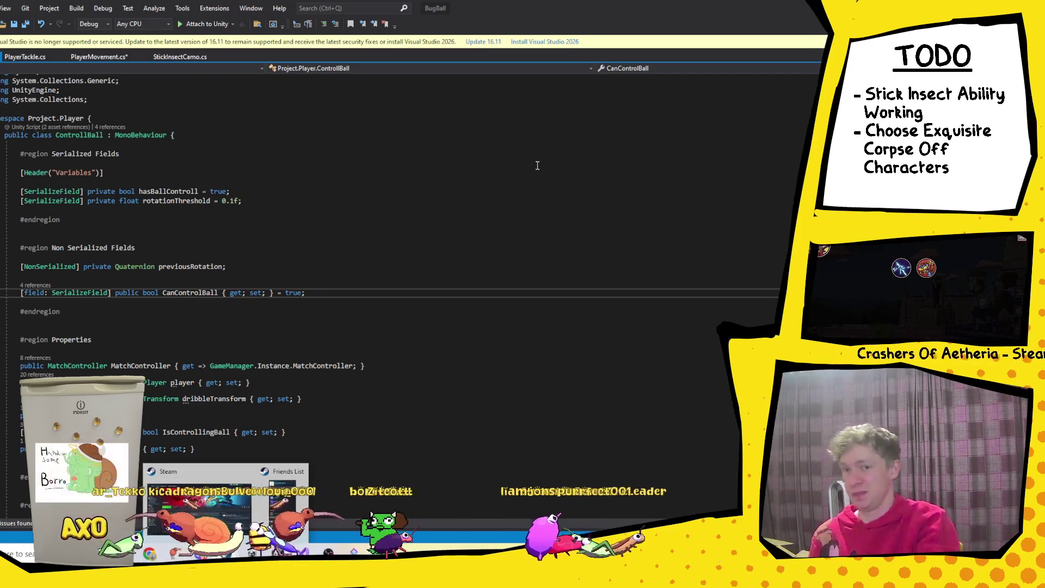
left_click(115, 62)
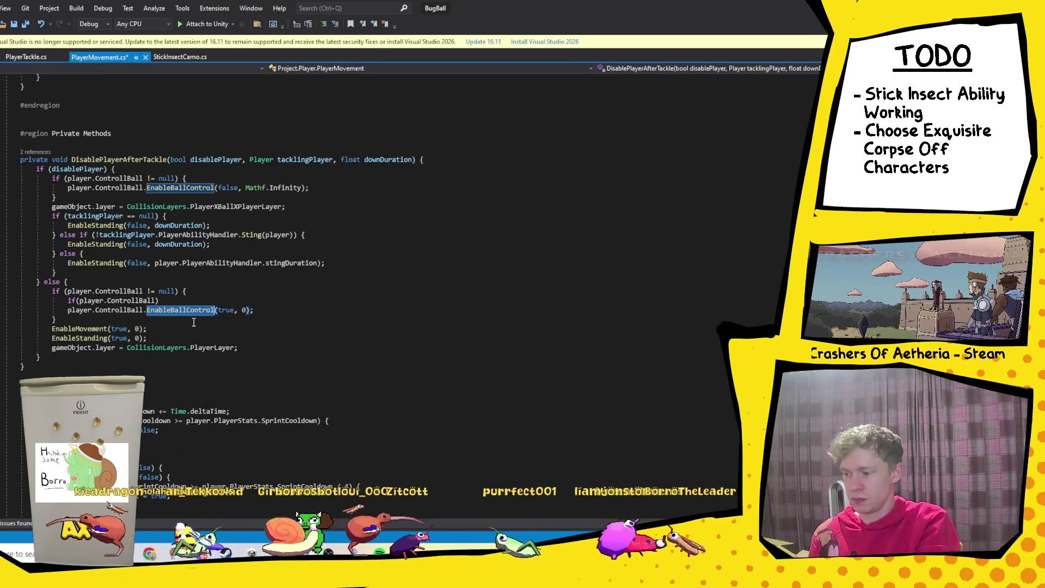
Step: Complete the condition as player.ControllBall.CanControlBall and brace the EnableBallControl(true, 0) line inside it
left_click(166, 299)
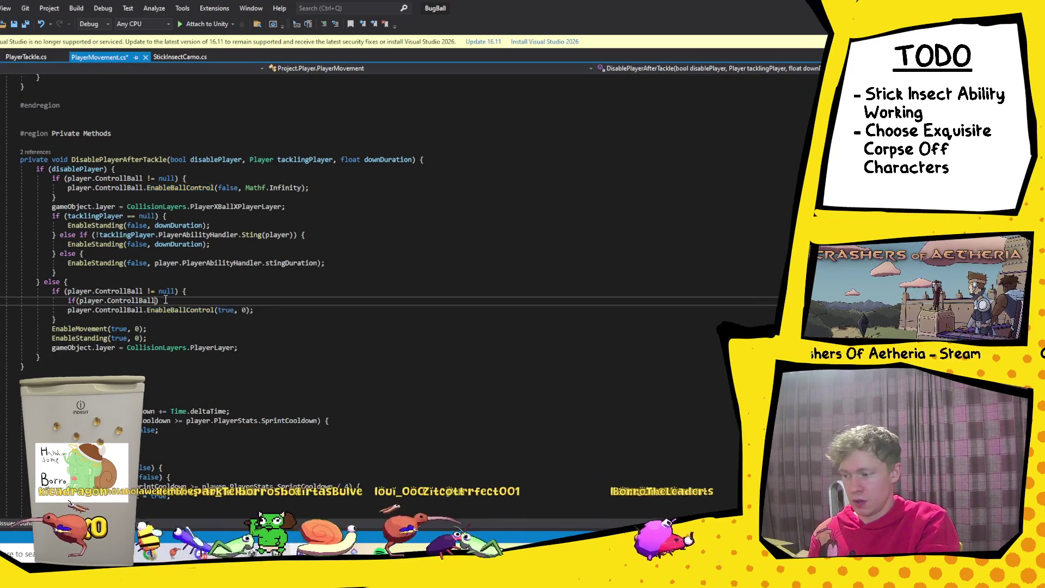
type(".Can")
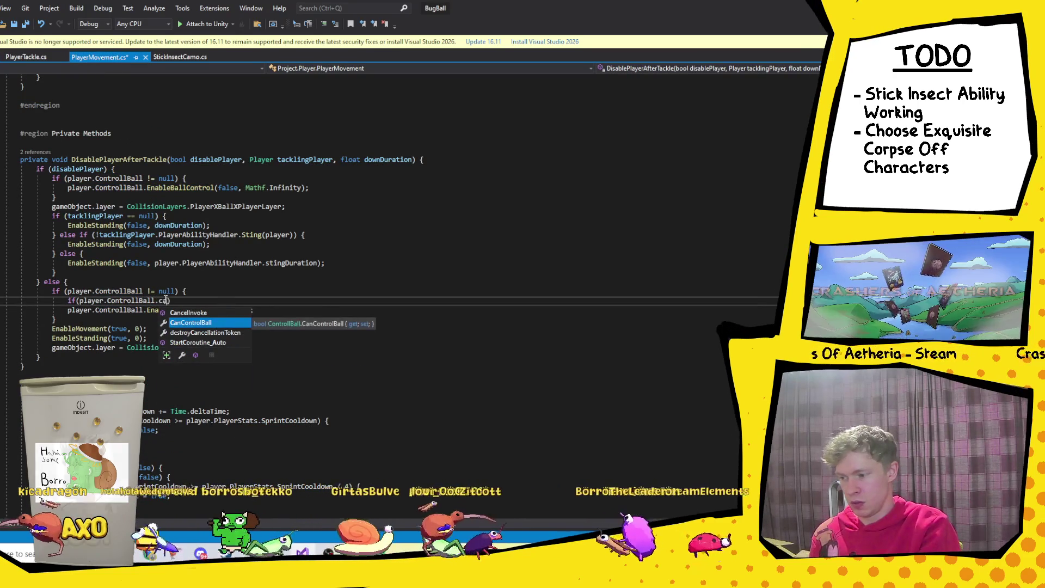
key("Tab")
type(") {}")
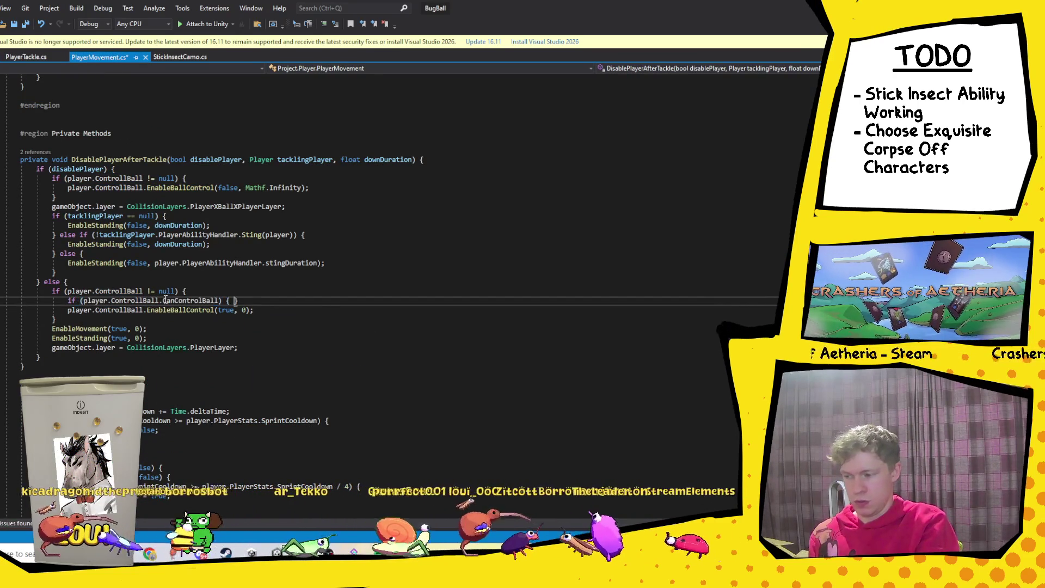
key("BackSpace")
left_click(266, 310)
key("Return")
type("}")
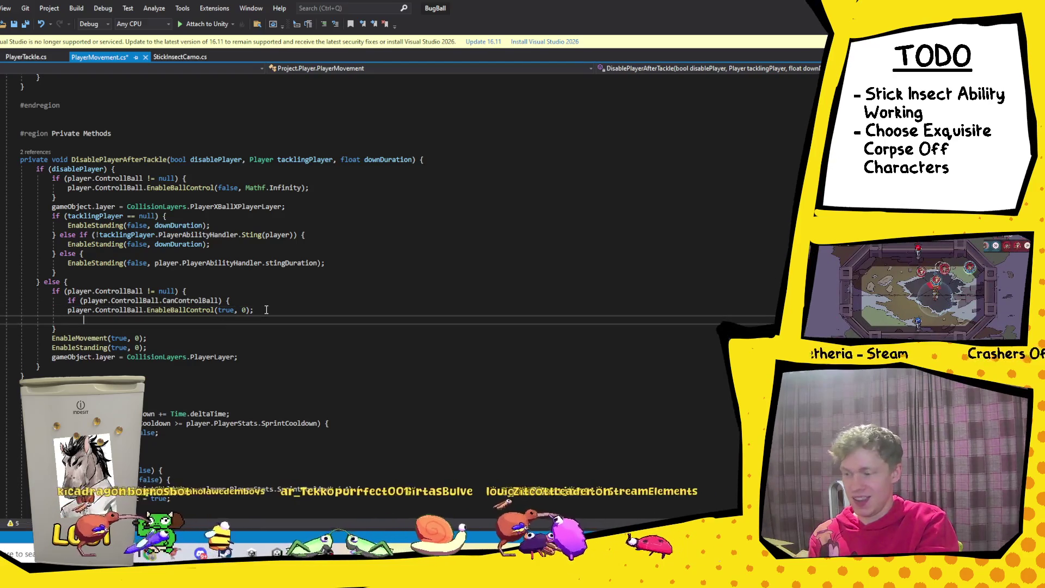
Step: Negate the condition to !player.ControllBall.CanControlBall and save PlayerMovement.cs
left_click(81, 300)
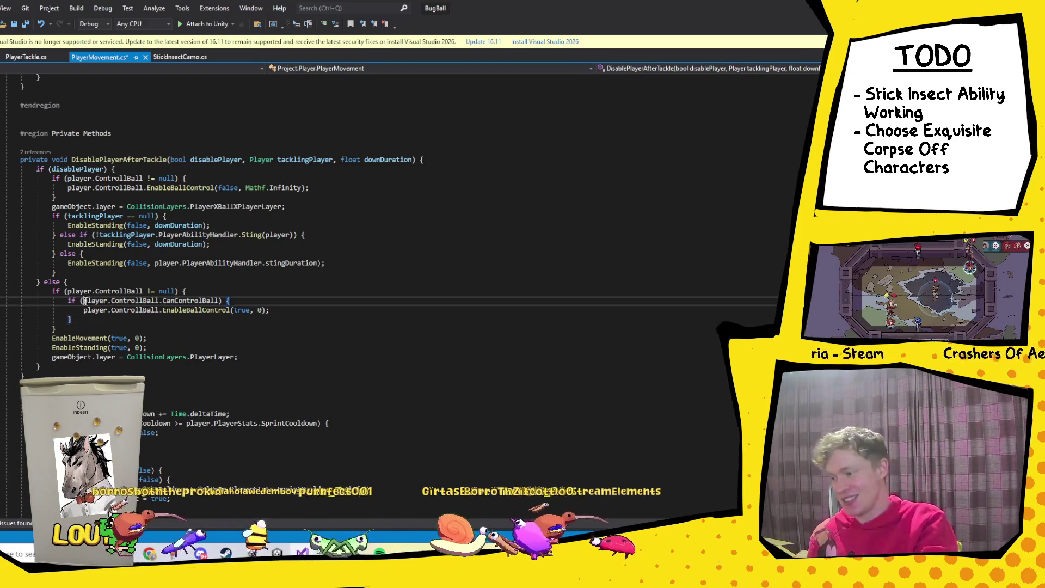
type("!")
key("ctrl+s")
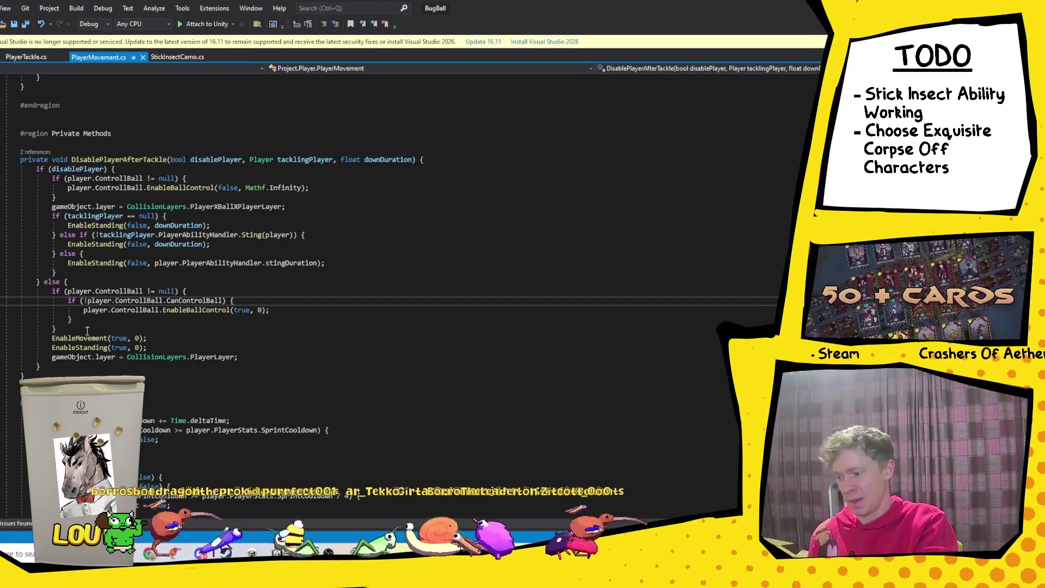
left_click(74, 329)
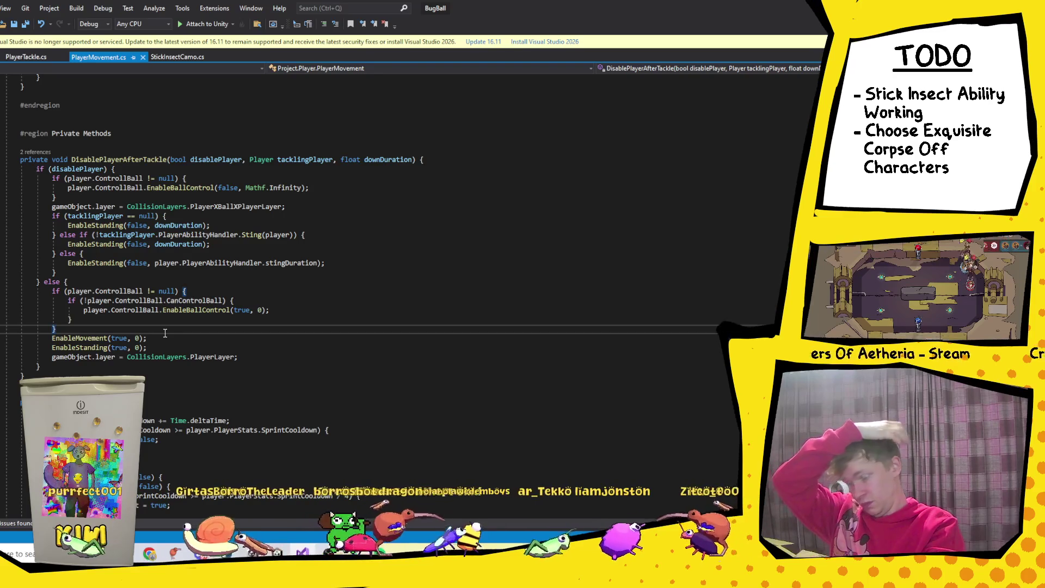
left_click(144, 159)
Step: Find all references to DisablePlayerAfterTackle and step through its calls in TackleTrigger and StoodUp
right_click(139, 161)
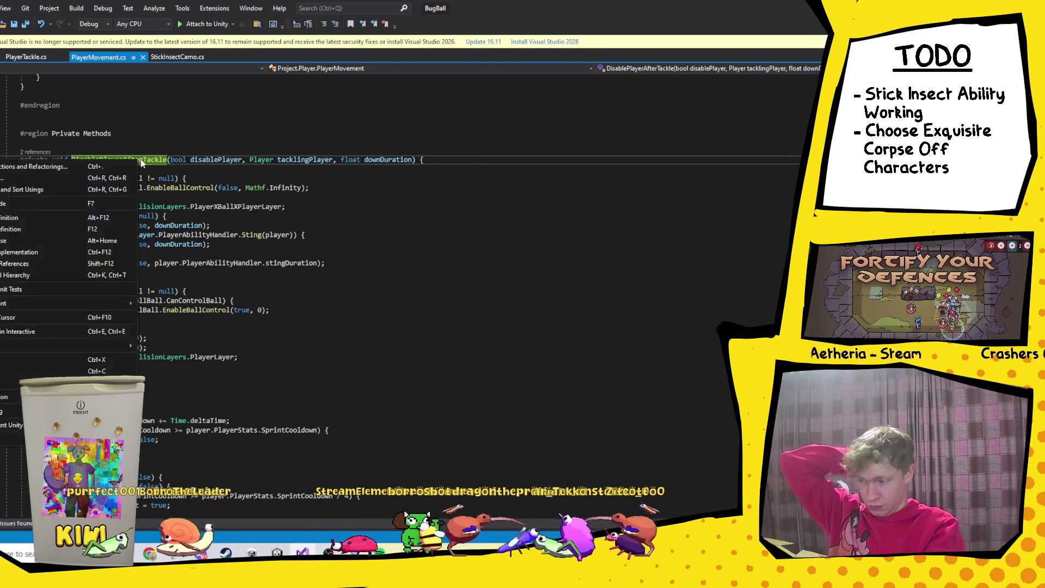
left_click(21, 263)
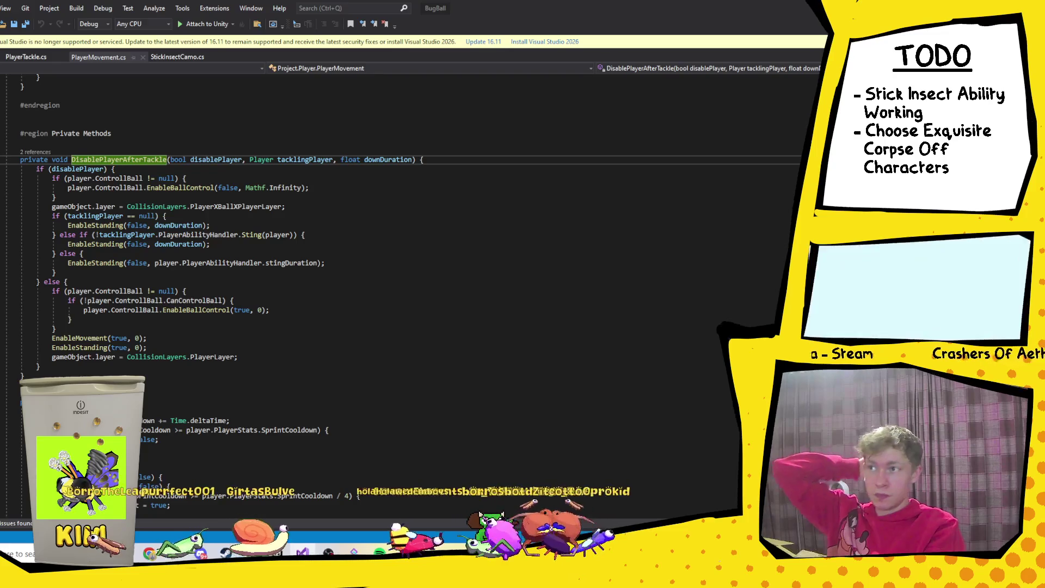
key("F8")
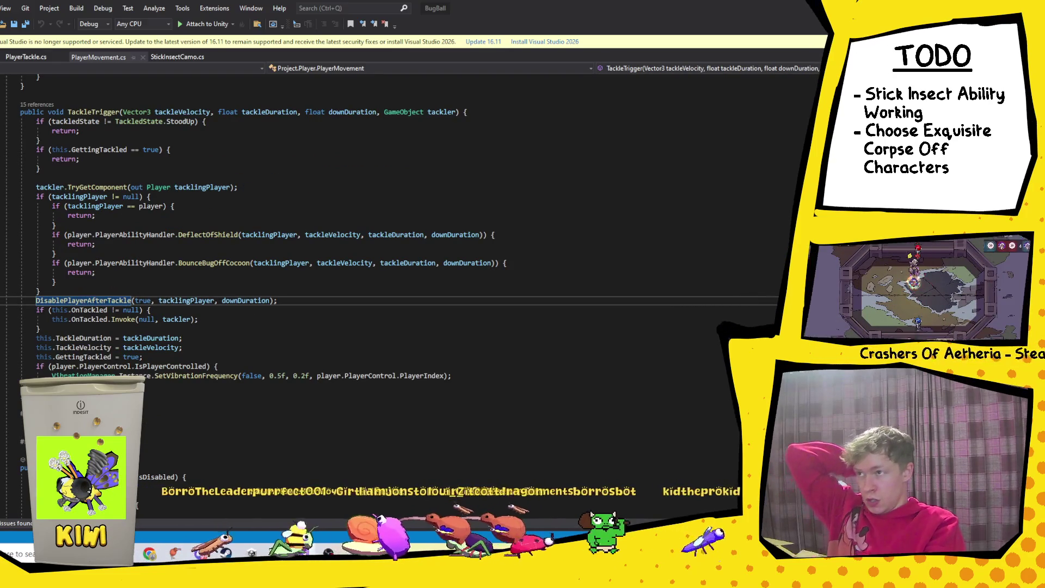
key("F8")
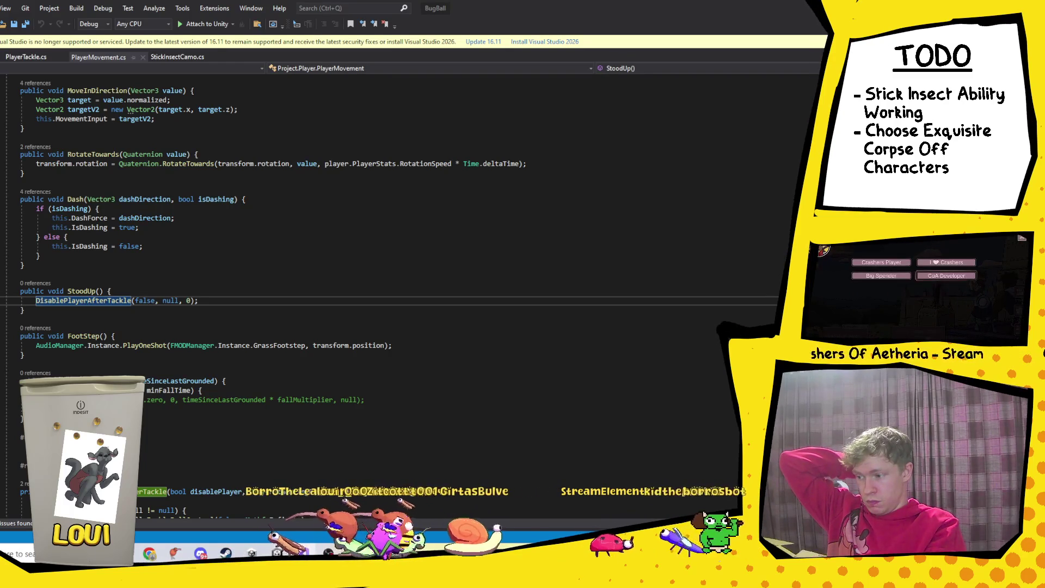
key("F8")
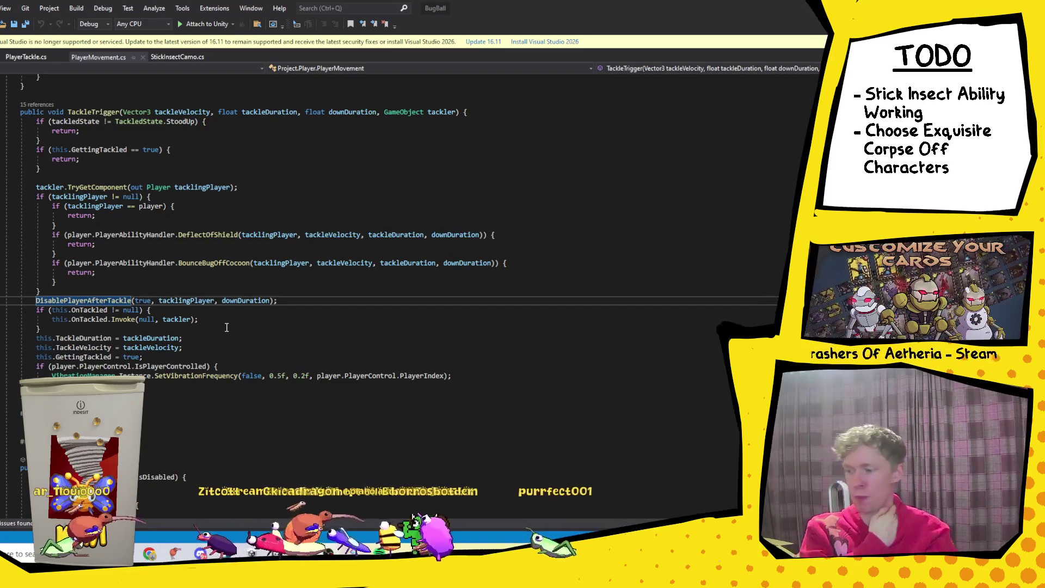
Step: Navigate to ControllBall's CanControlBall property declaration, which defaults to true
left_click(85, 113)
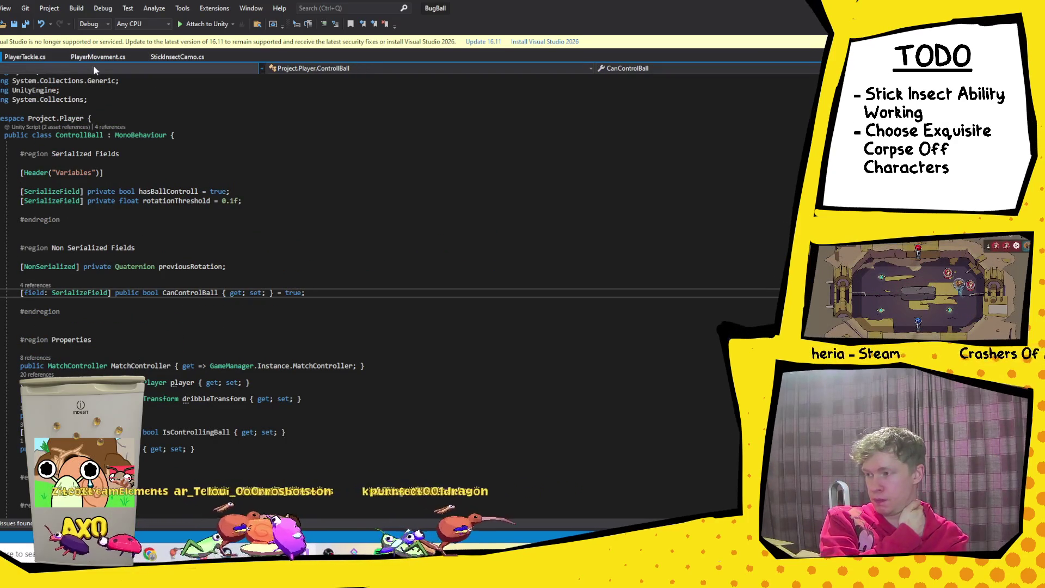
left_click(35, 60)
key("ctrl+minus")
key("ctrl+minus")
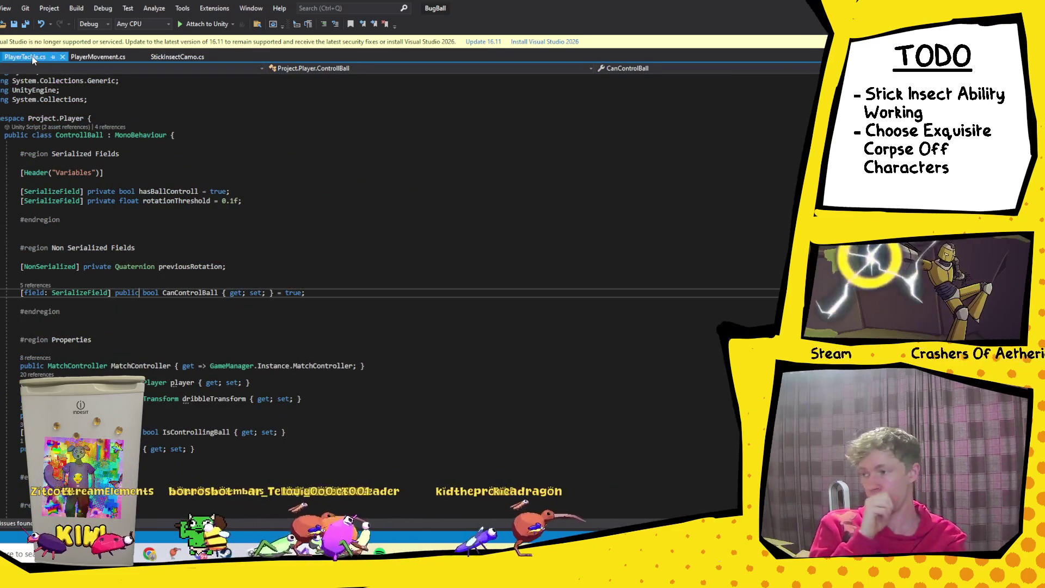
Step: Select the if (gameObject.name == "1") Debug.Log block in PlayerTackle's ResetTackle
left_click(35, 59)
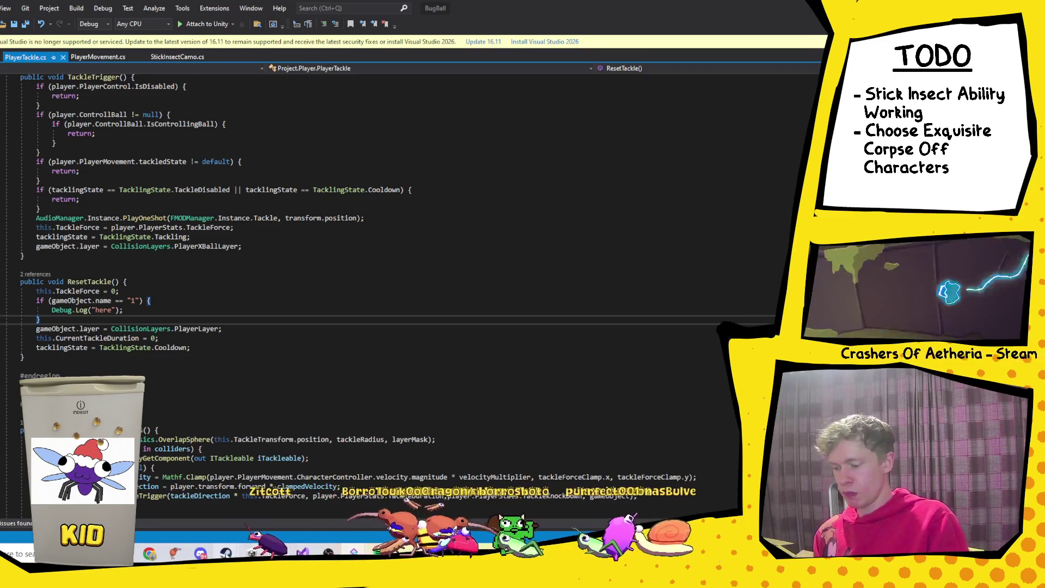
mouse_move(226, 553)
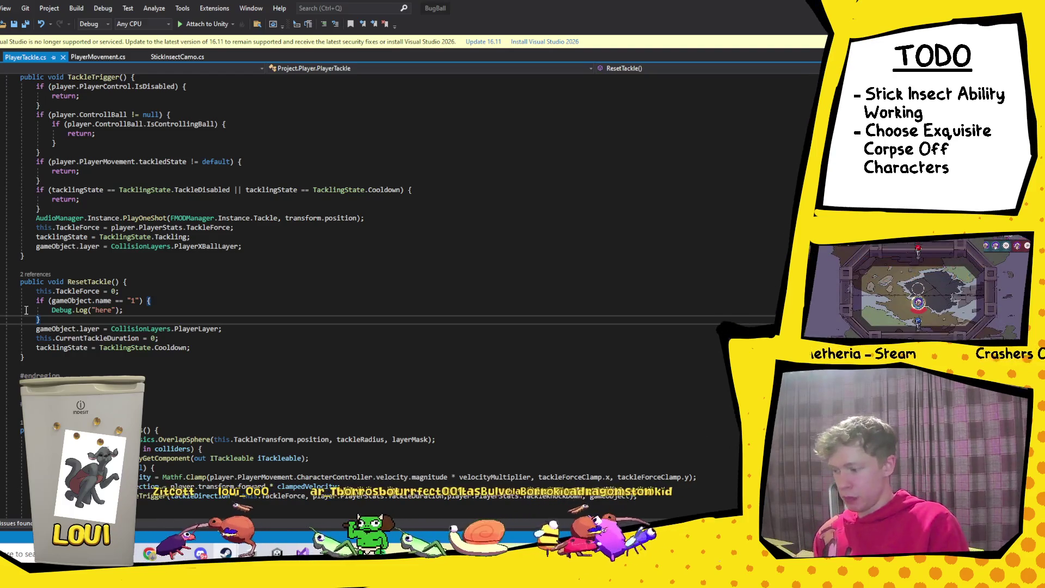
left_click_drag(41, 320, 38, 303)
key("ctrl+c")
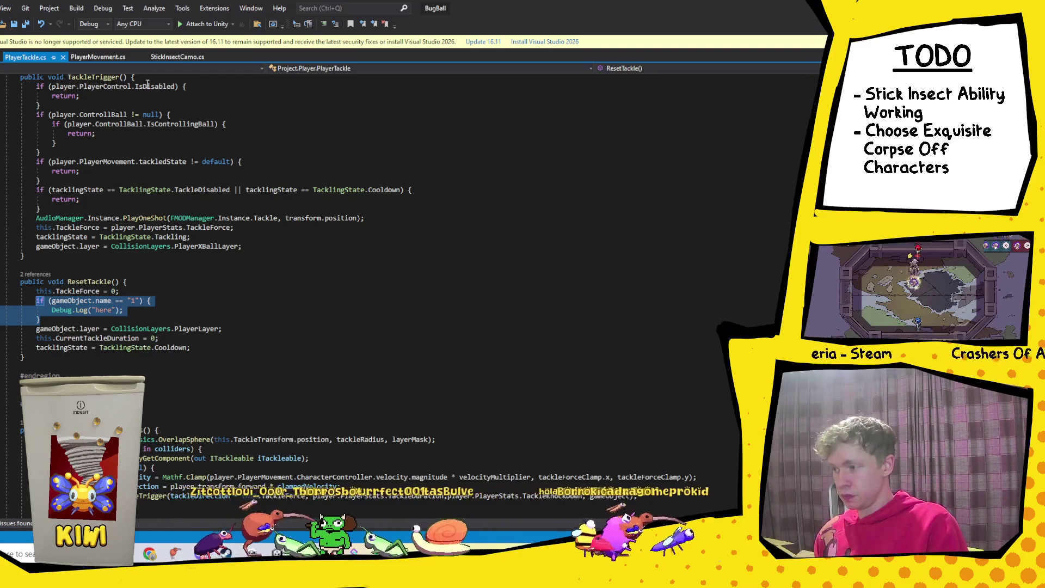
Step: Move the "here" debug-log block out of ResetTackle and into TackleTrigger
left_click(117, 58)
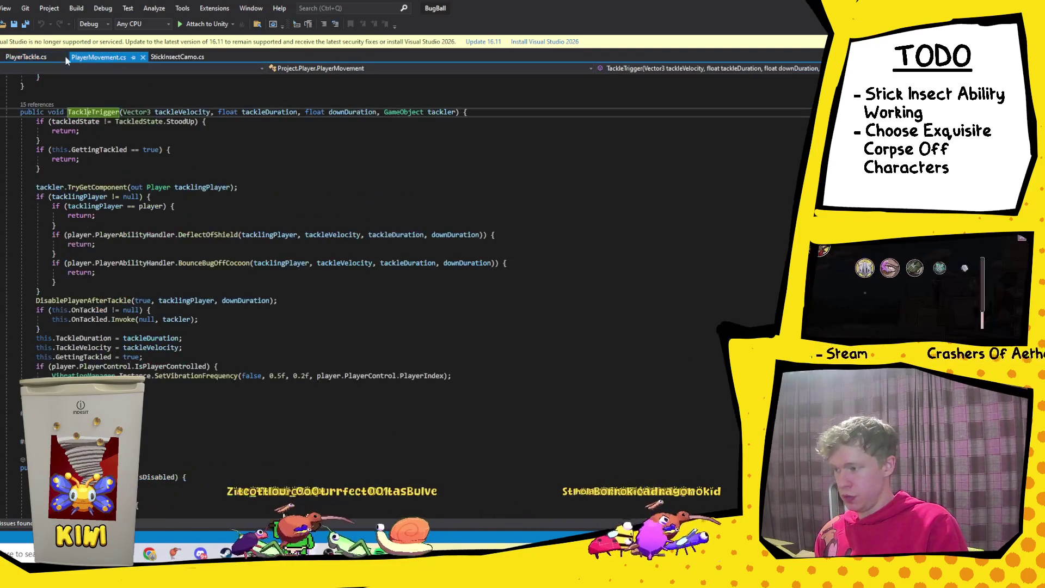
left_click(26, 56)
key("Delete")
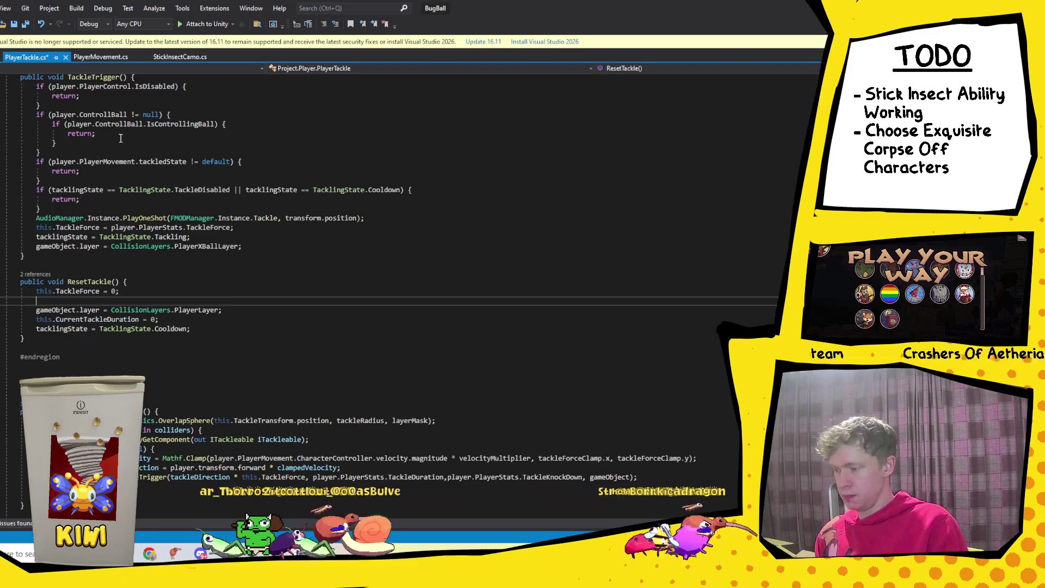
left_click(101, 57)
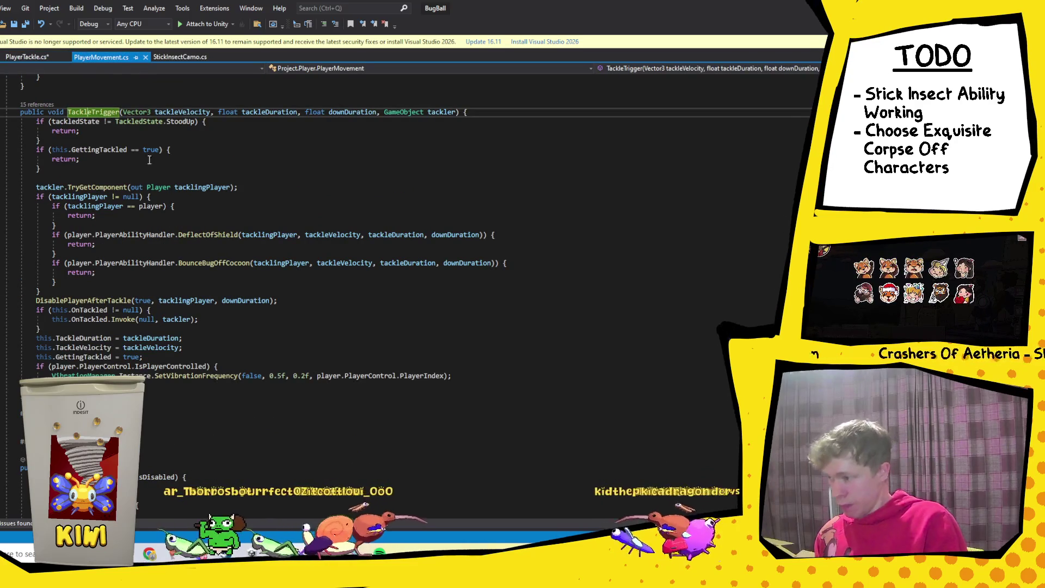
left_click(116, 292)
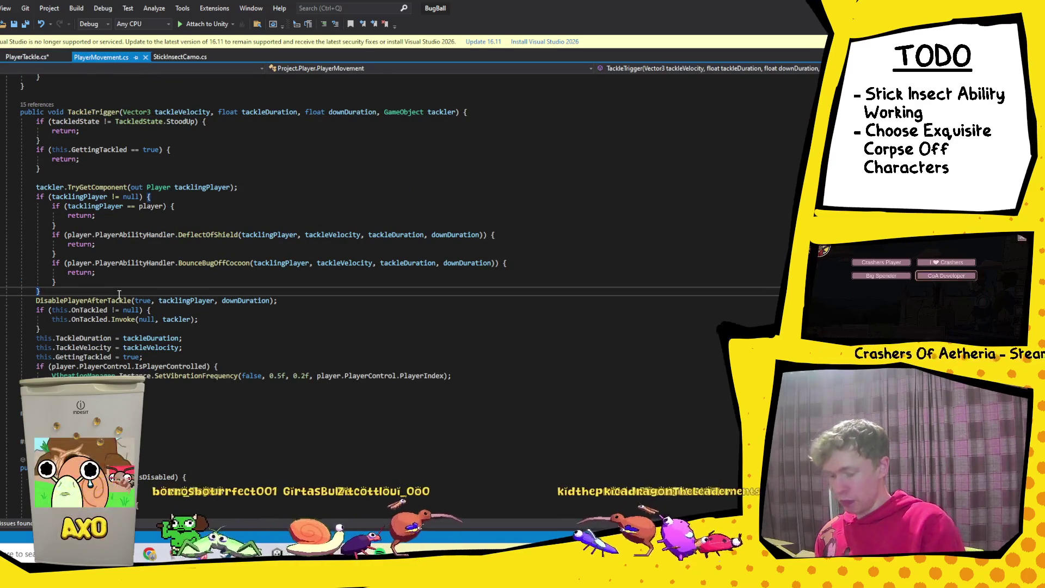
key("ctrl+v")
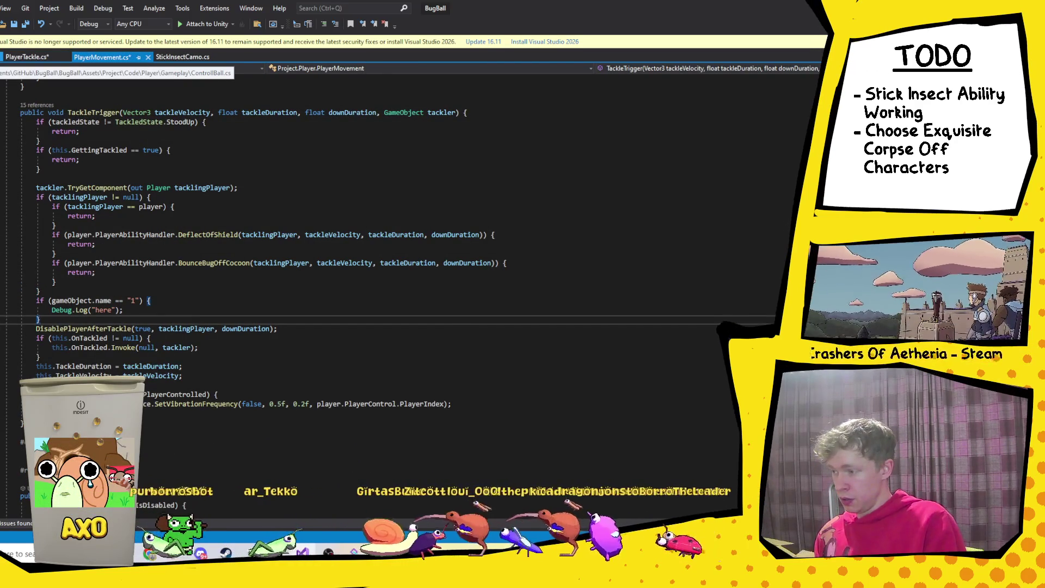
Step: Paste the same debug-log block into StoodUp, then switch to Discord's i-found-a-bug forum
key("ctrl+minus")
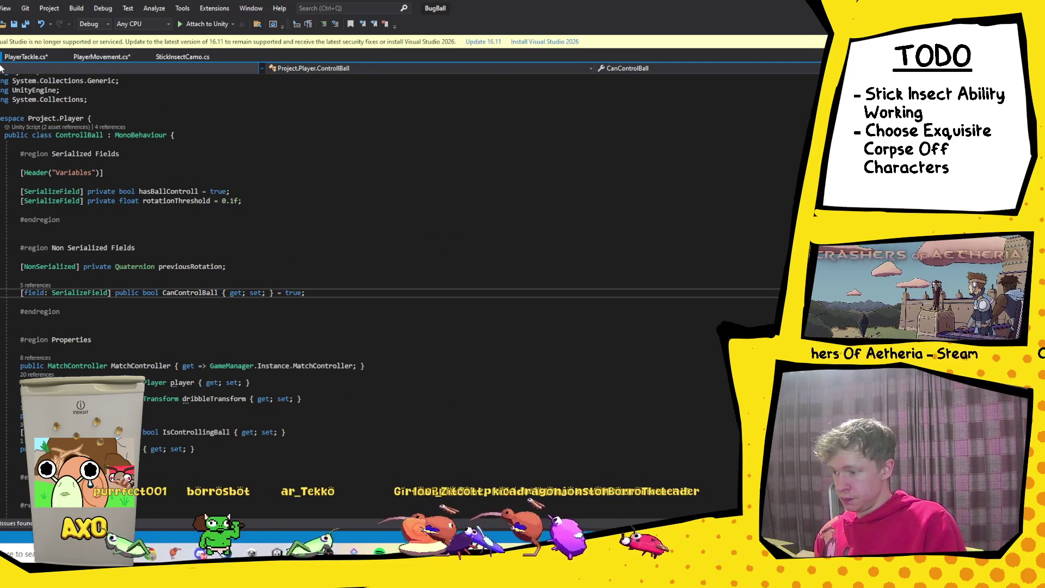
key("ctrl+minus")
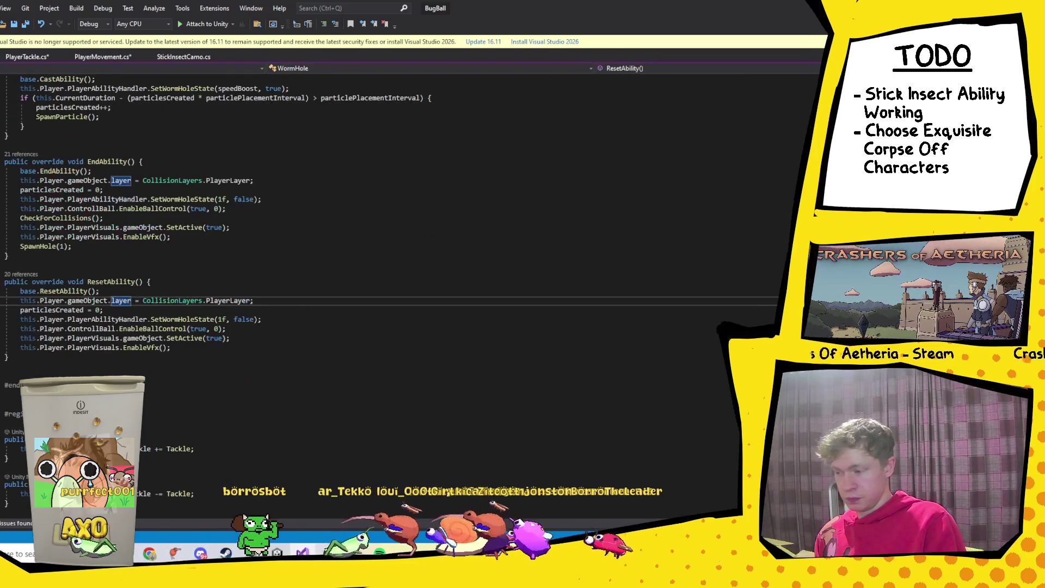
key("ctrl+minus")
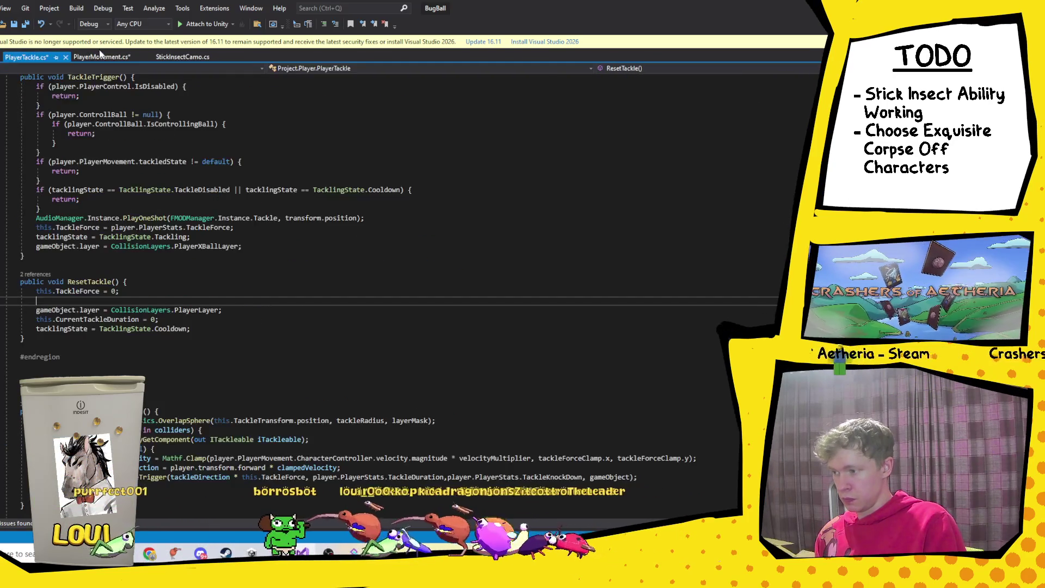
key("ctrl+minus")
right_click(65, 328)
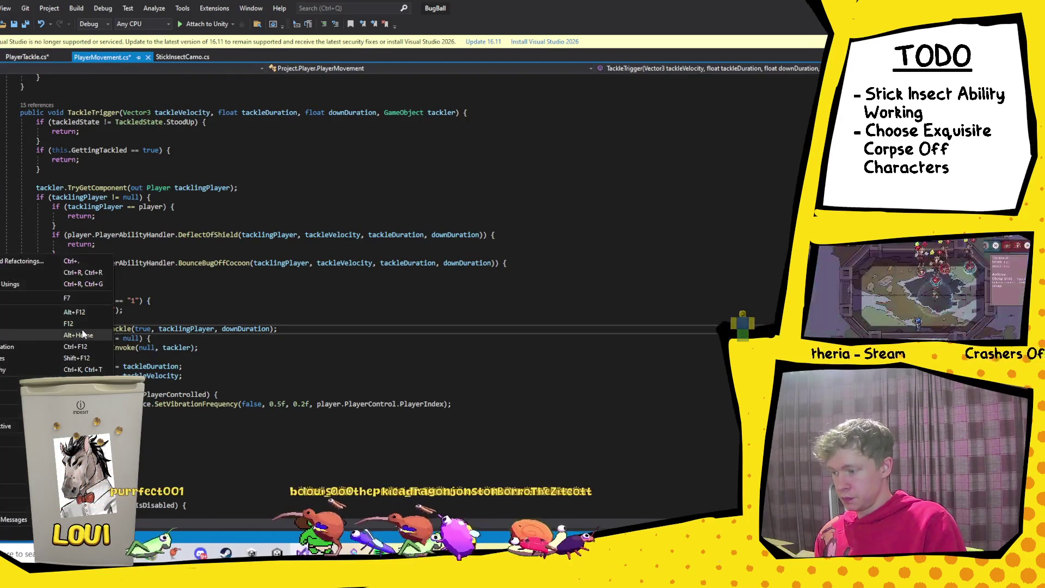
left_click(21, 358)
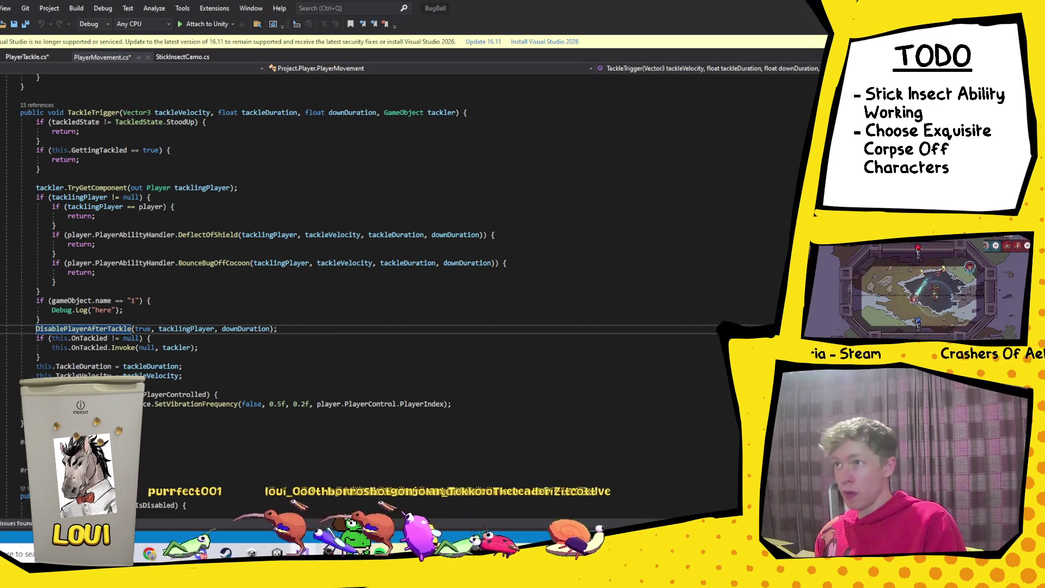
key("F8")
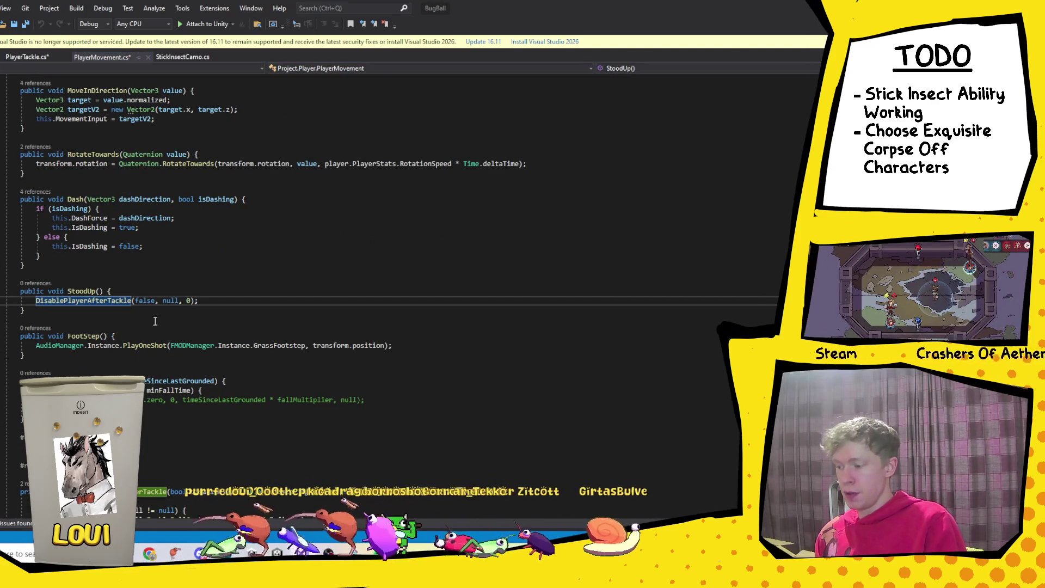
left_click(117, 291)
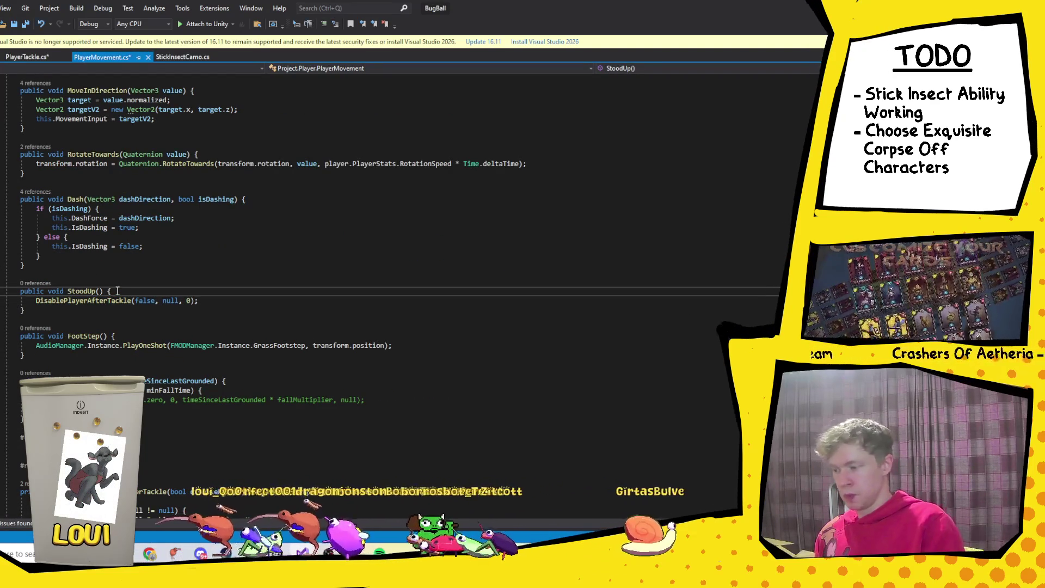
key("ctrl+v")
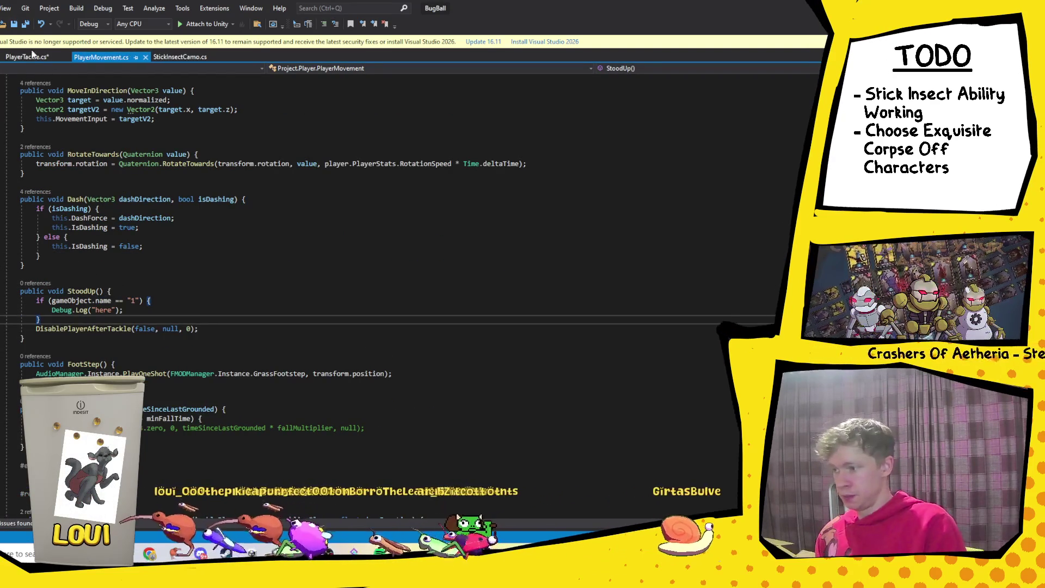
left_click(26, 57)
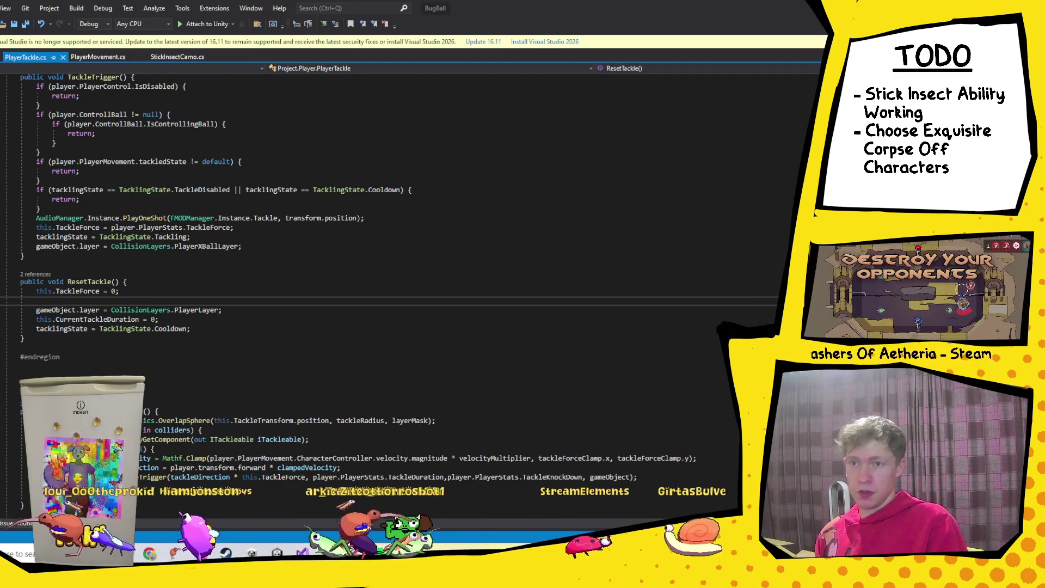
key("alt+Tab")
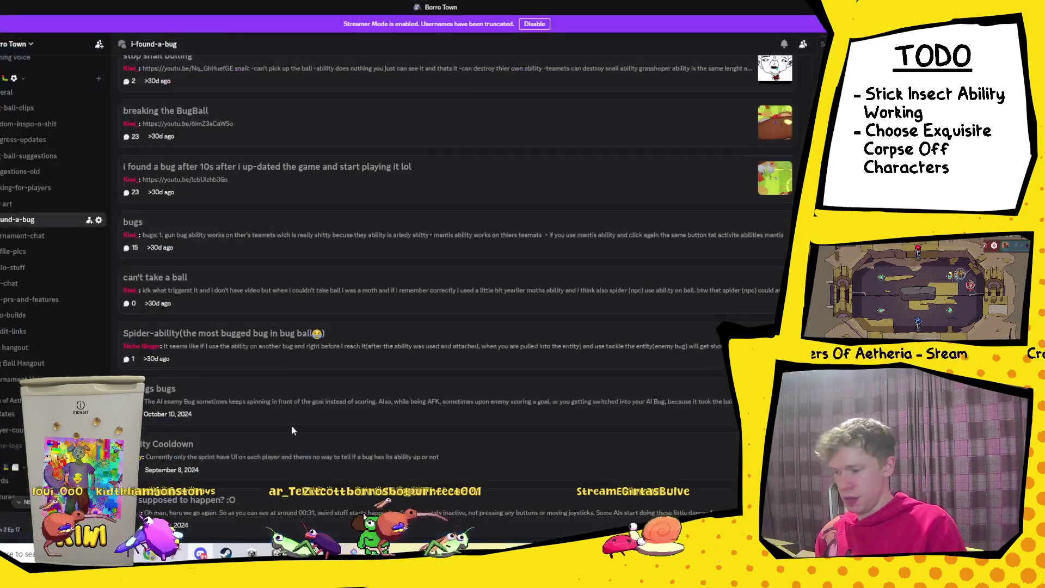
Step: Enlarge the Spider-Man drawing in Discord's share-ya-art channel, then return to Visual Studio
scroll(31, 205, "down", 10)
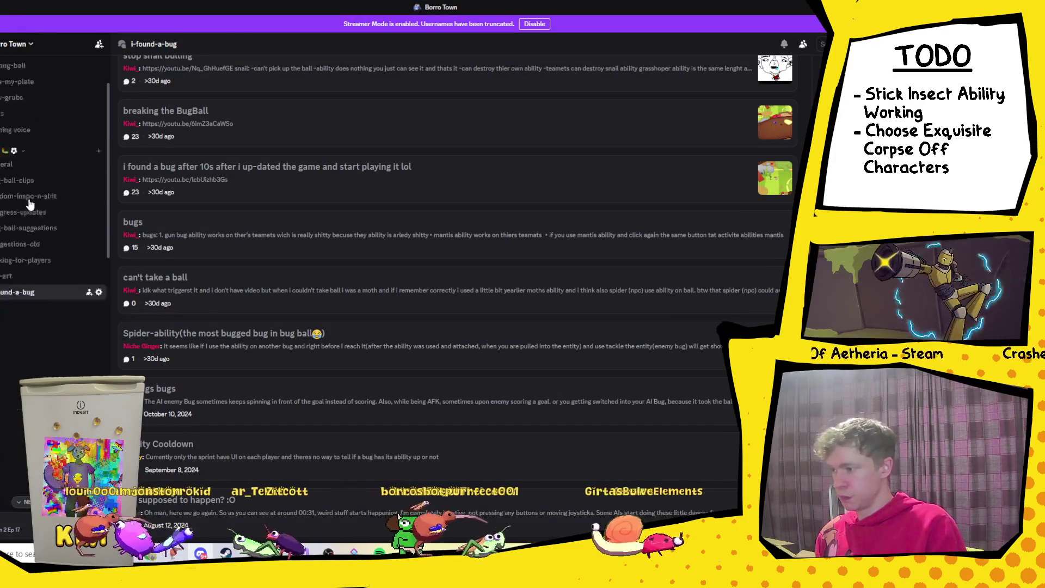
left_click(24, 230)
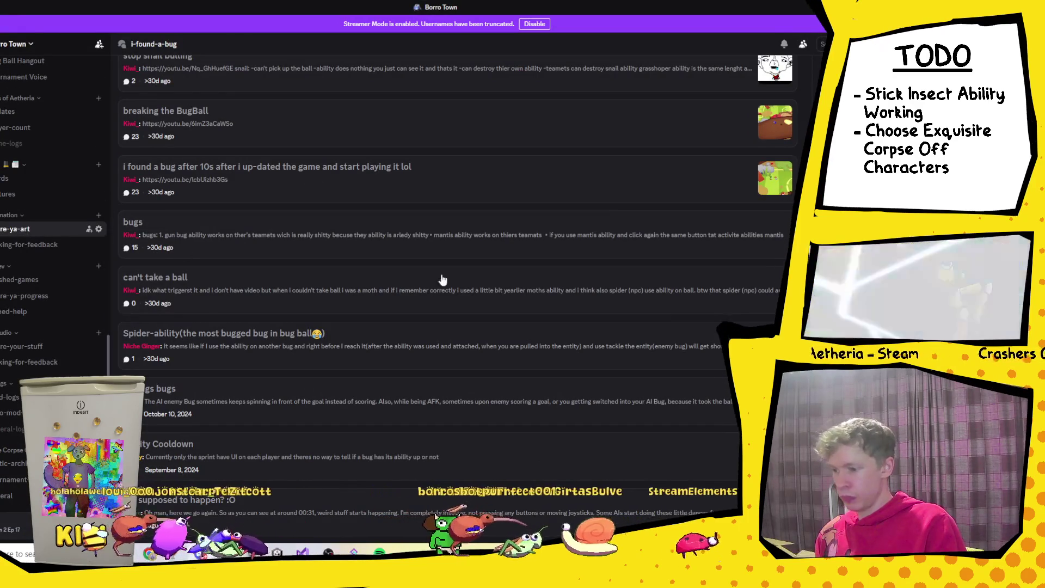
left_click(382, 391)
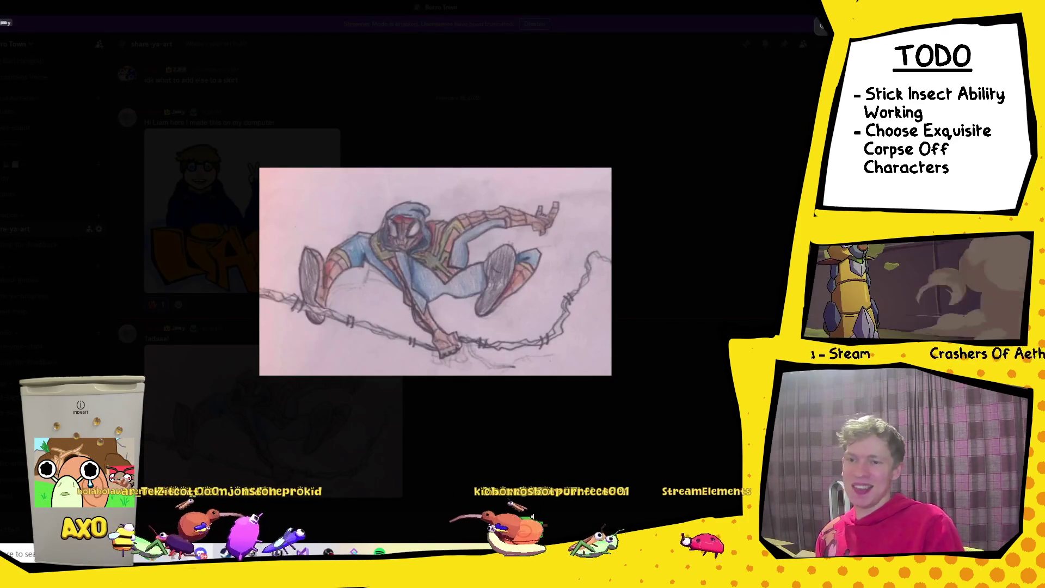
key("alt+Tab")
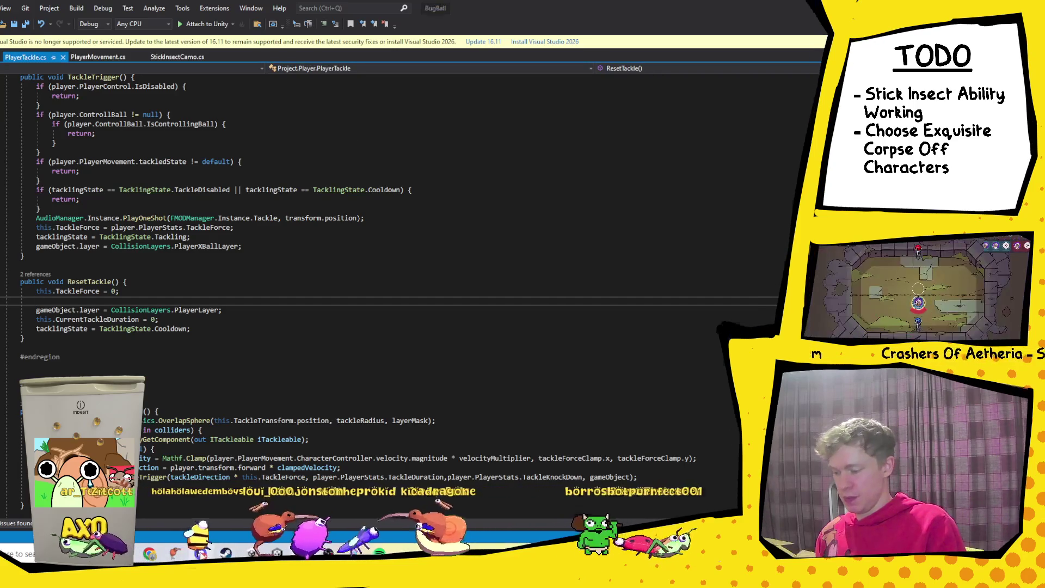
Step: Switch from Visual Studio back to the enlarged Spider-Man drawing in Discord
key("alt+Tab")
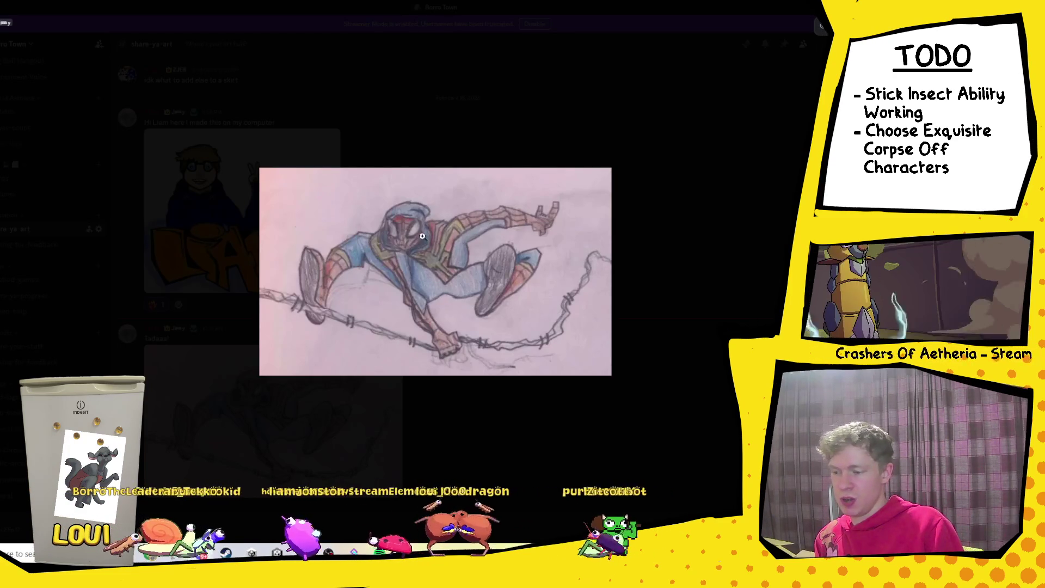
Step: Close the enlarged drawing in Discord's share-ya-art and return to PlayerTackle.cs in Visual Studio
left_click(715, 200)
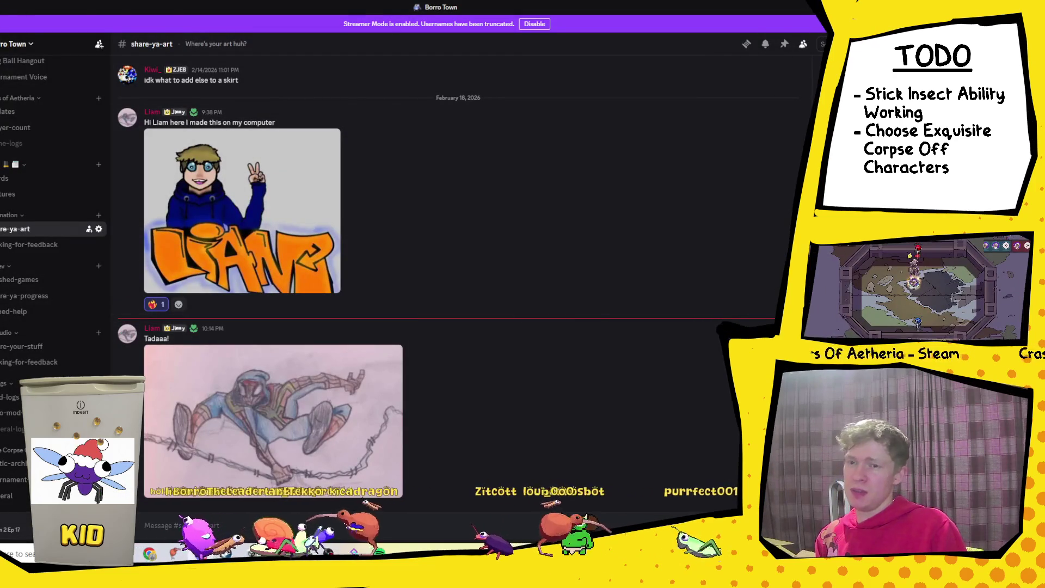
key("alt+Tab")
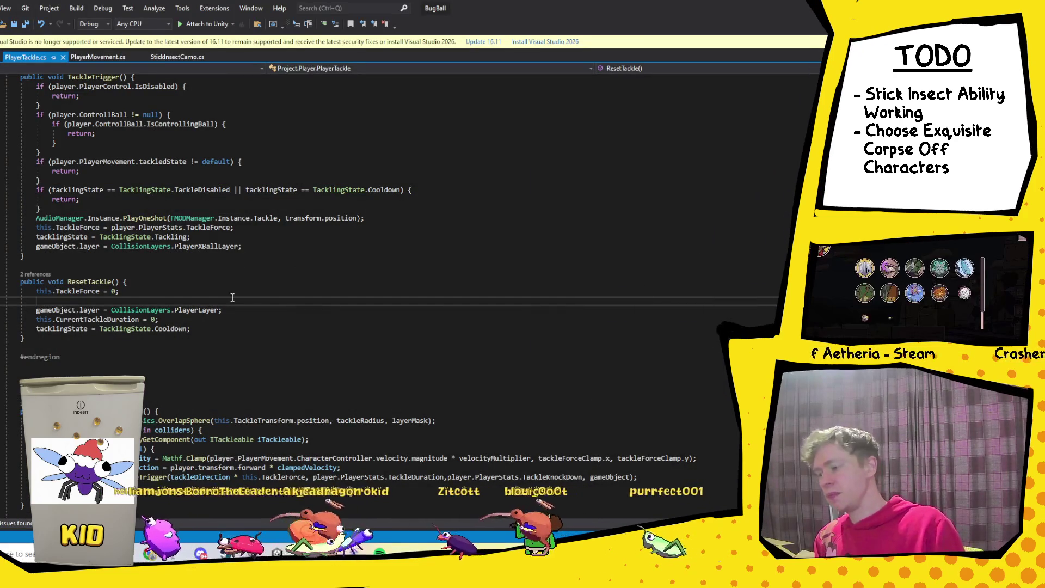
Step: Remove the blank line after TackleForce = 0 in ResetTackle, save PlayerTackle.cs, and go to Unity
key("BackSpace")
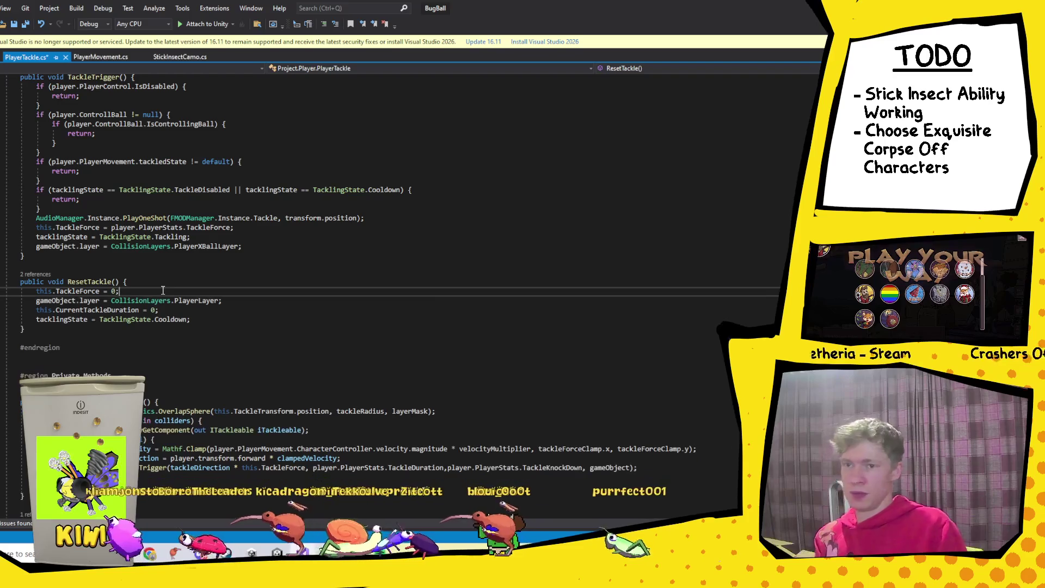
key("ctrl+s")
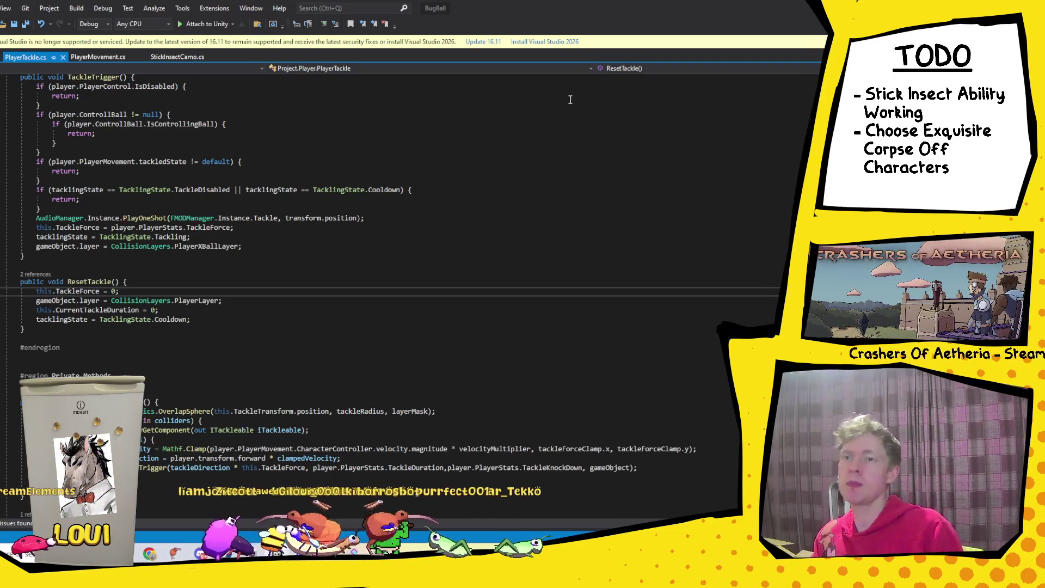
key("alt+Tab")
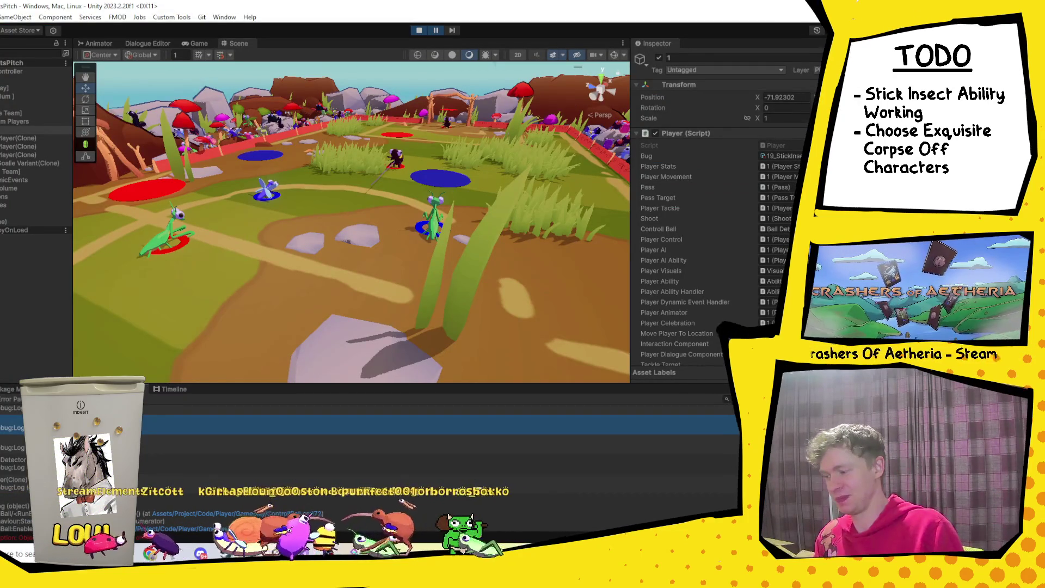
Step: Restart play mode and start a VS match with P1's brown bug and bee goalkeeper
left_click(421, 30)
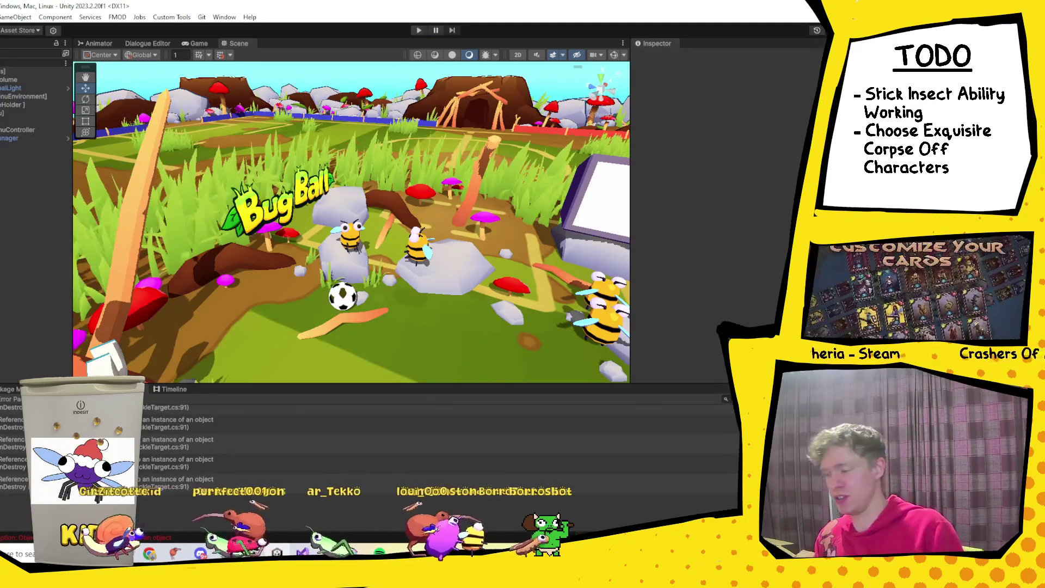
left_click(426, 30)
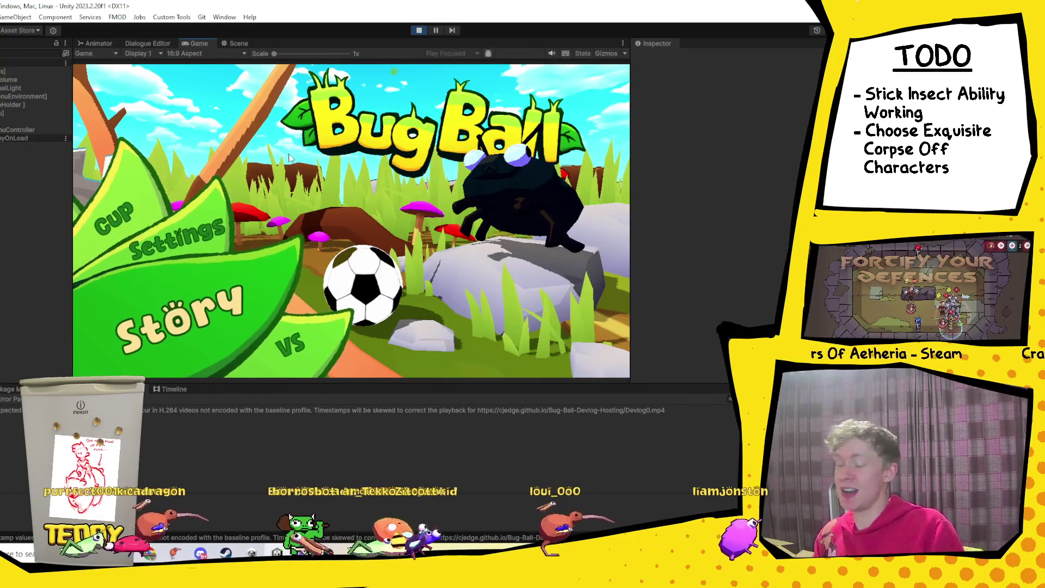
key("Down")
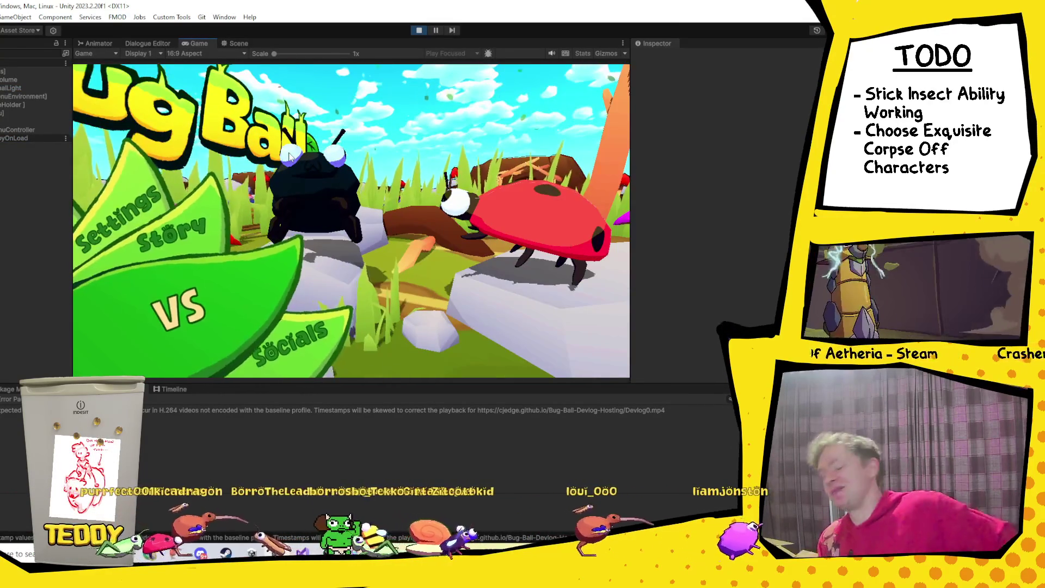
key("Return")
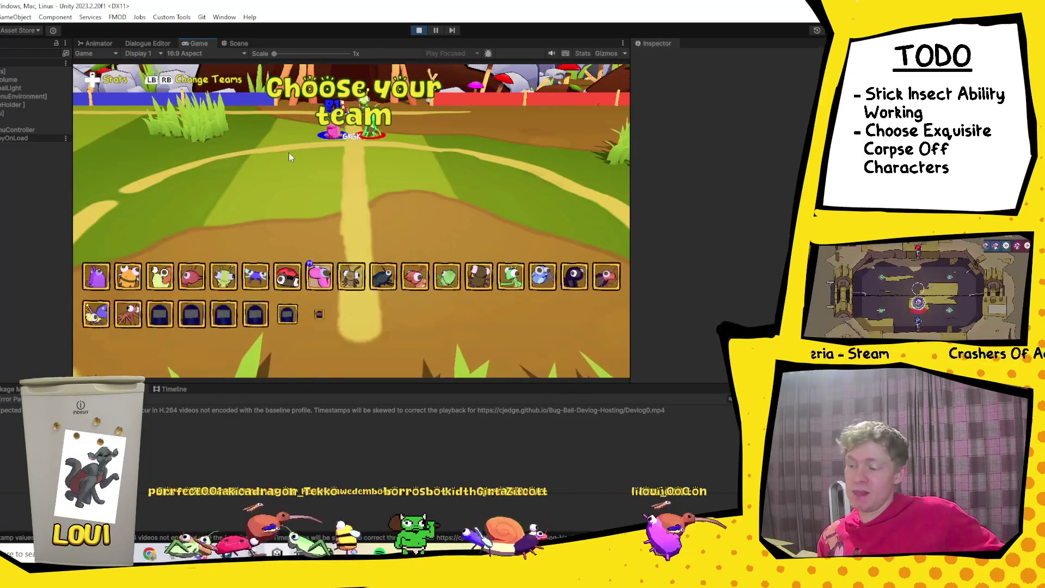
key("Left")
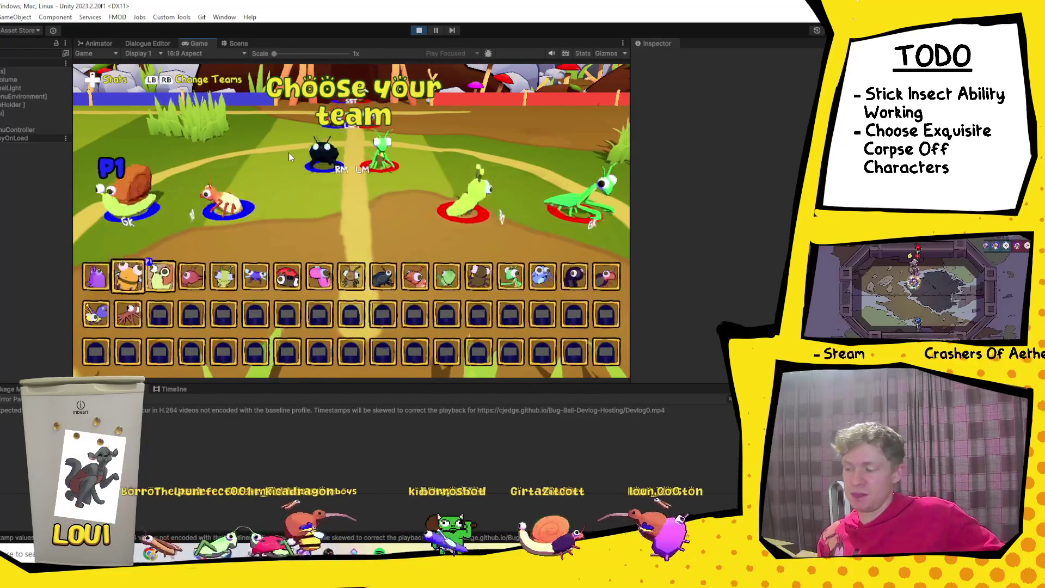
key("Down")
key("Return")
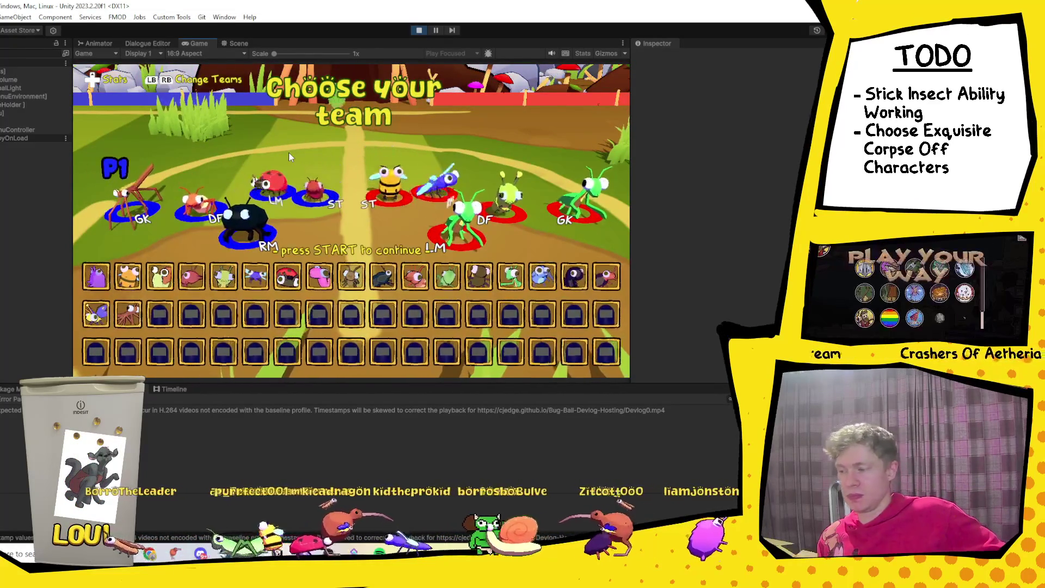
key("Up")
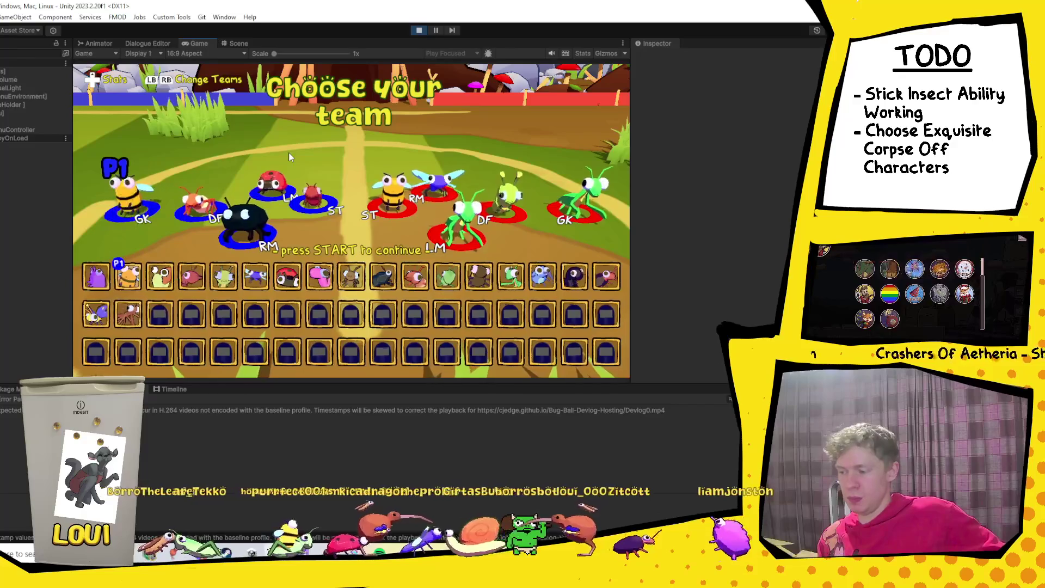
key("Return")
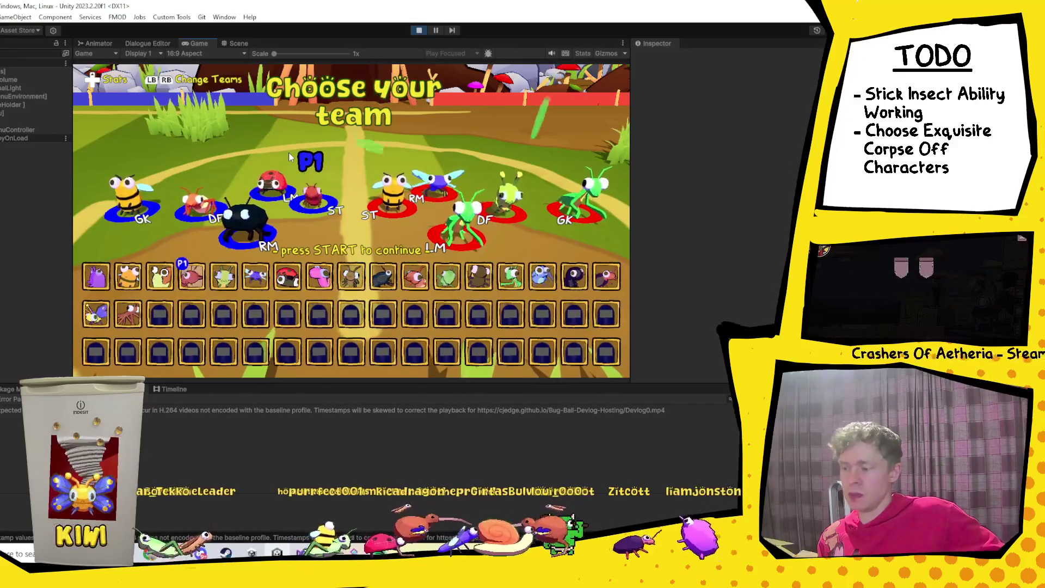
key("Return")
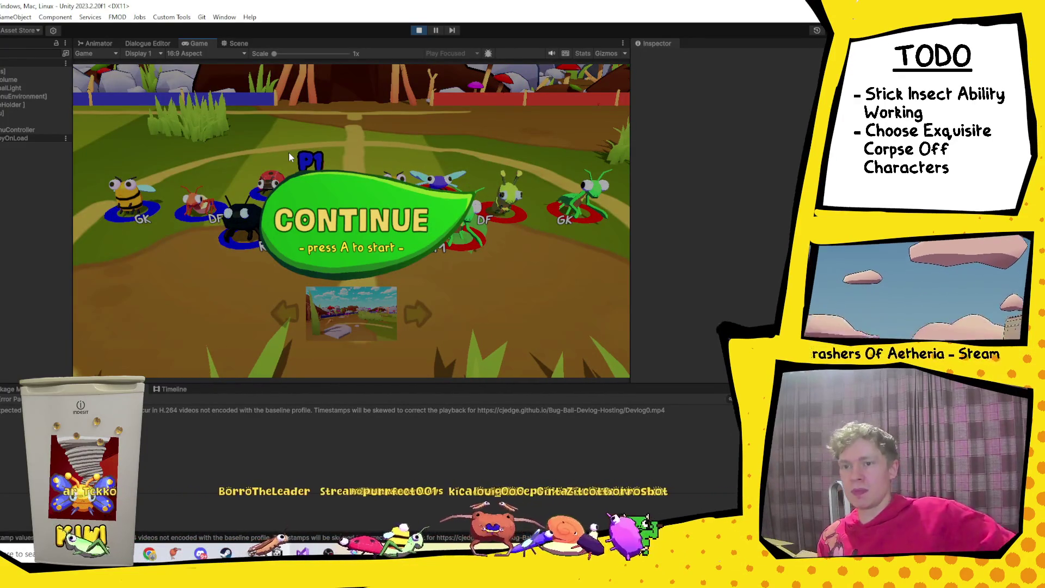
key("Return")
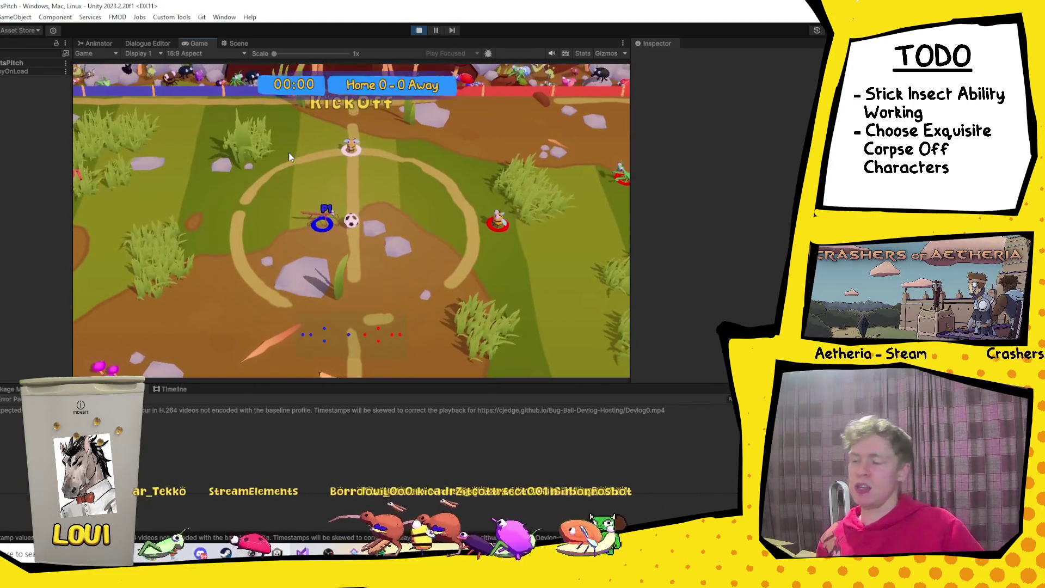
Step: Pause the match, rename a Player(Clone) object to 1, resume, and return to PlayerMovement.cs
left_click(435, 31)
left_click(11, 63)
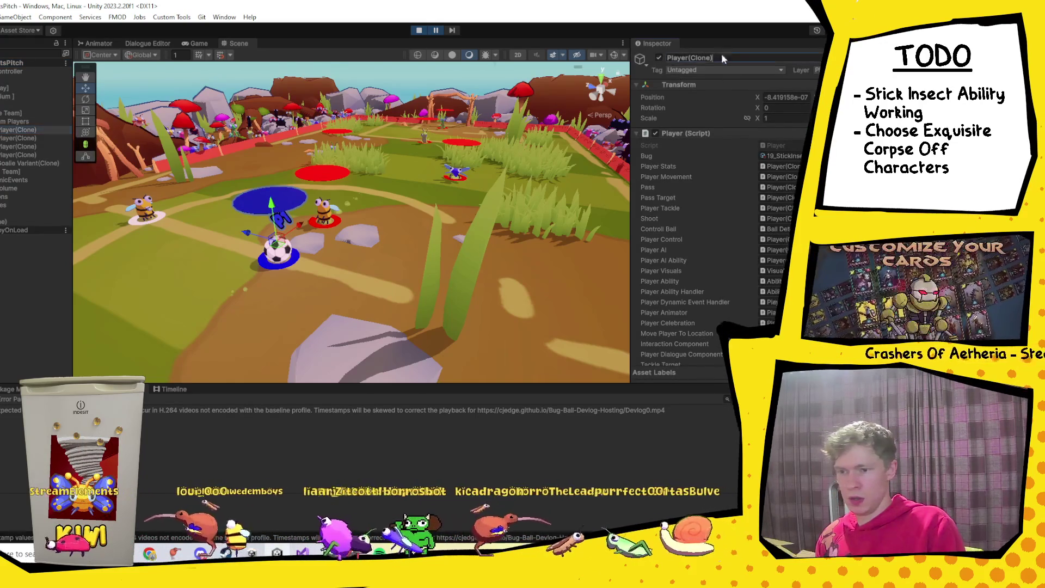
type("1")
key("Return")
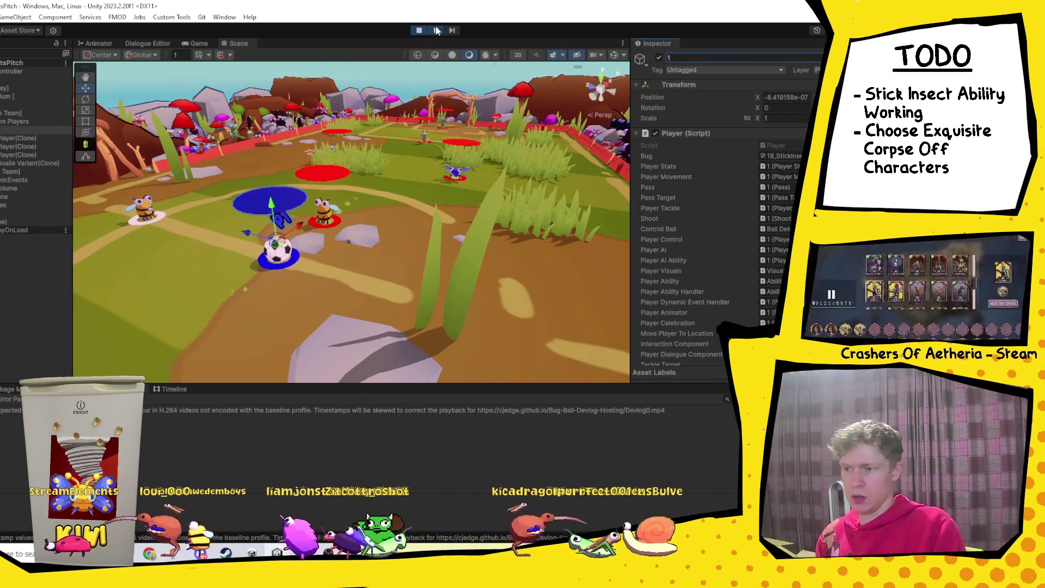
left_click(437, 31)
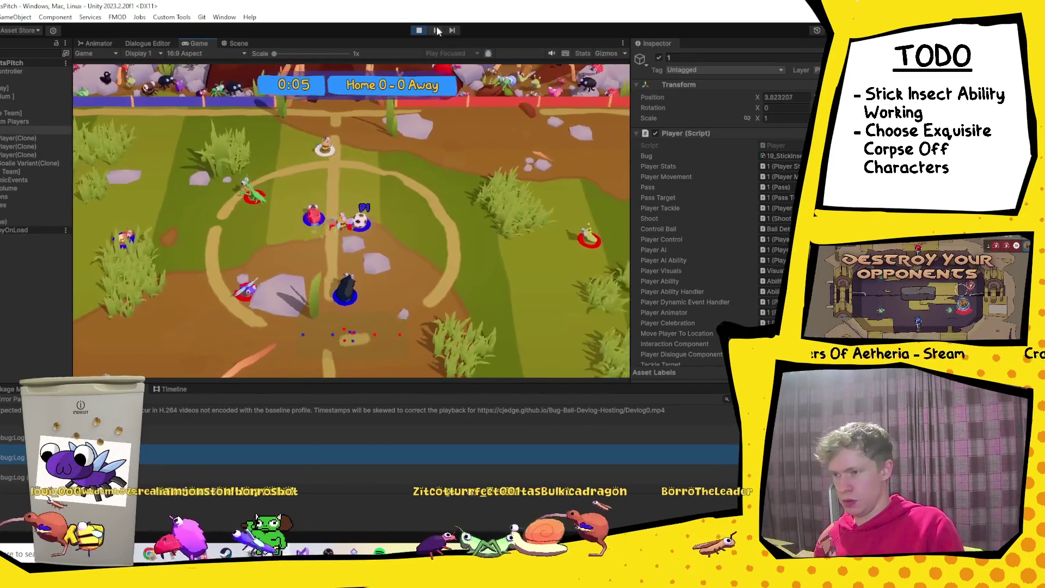
key("alt+Tab")
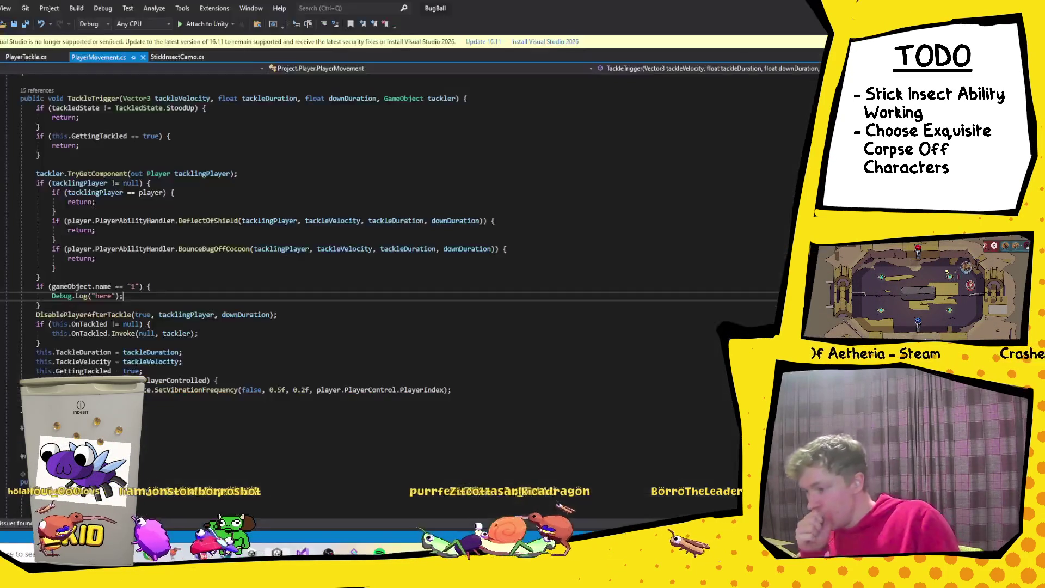
scroll(103, 248, "up", 1)
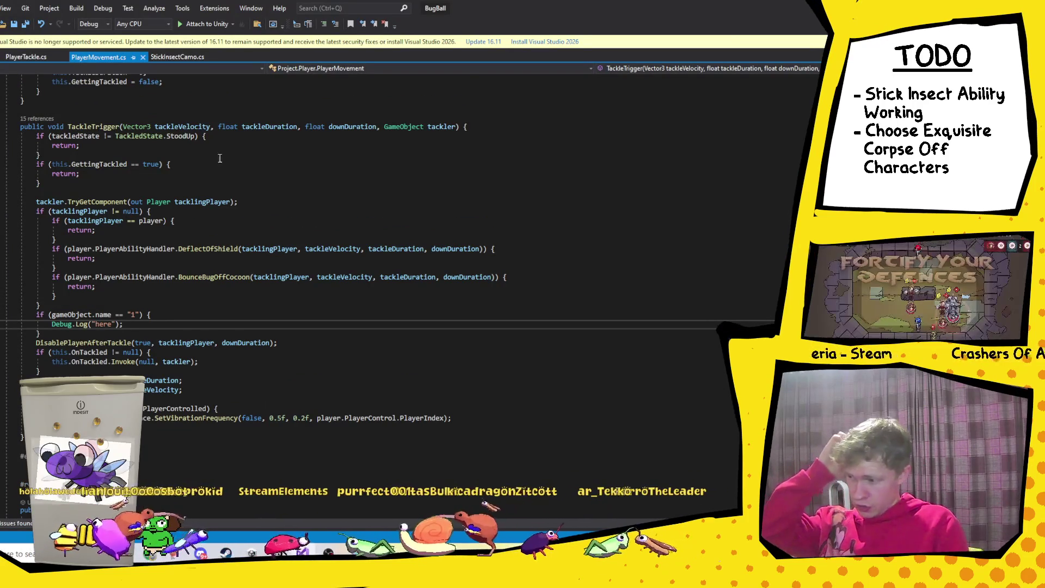
left_click(99, 126)
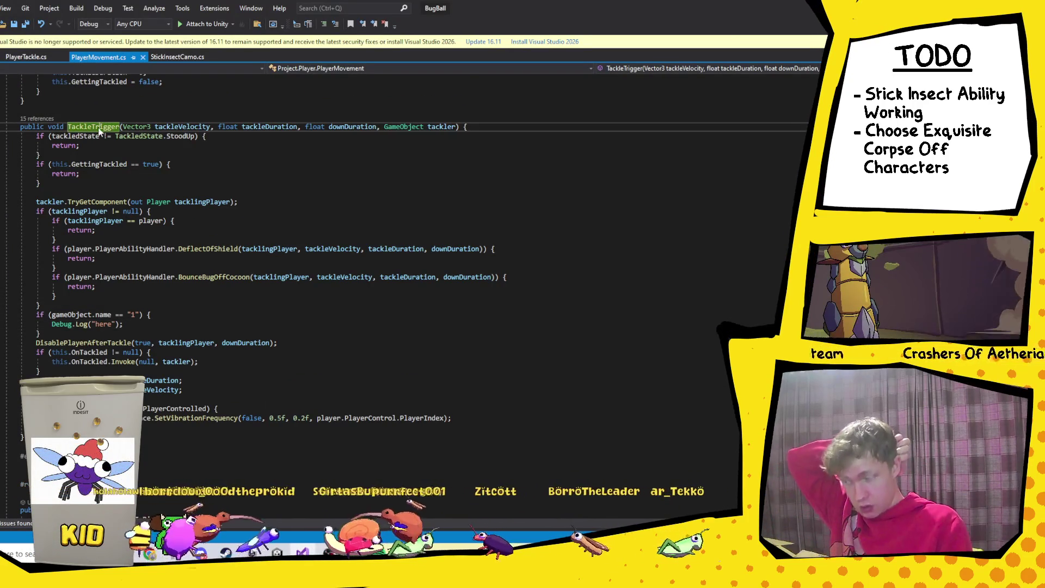
key("alt+Tab")
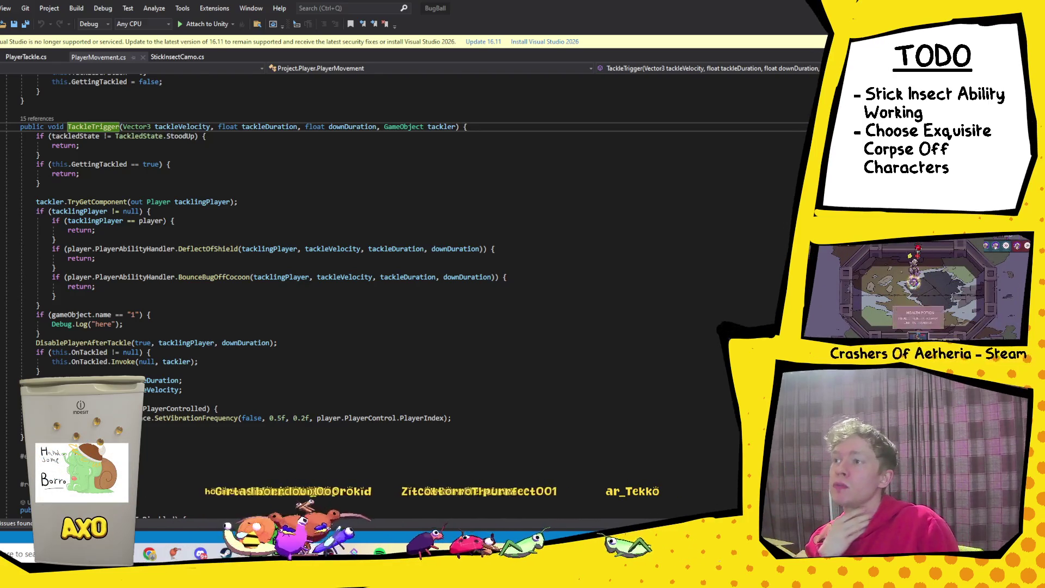
left_click(15, 57)
scroll(119, 310, "up", 3)
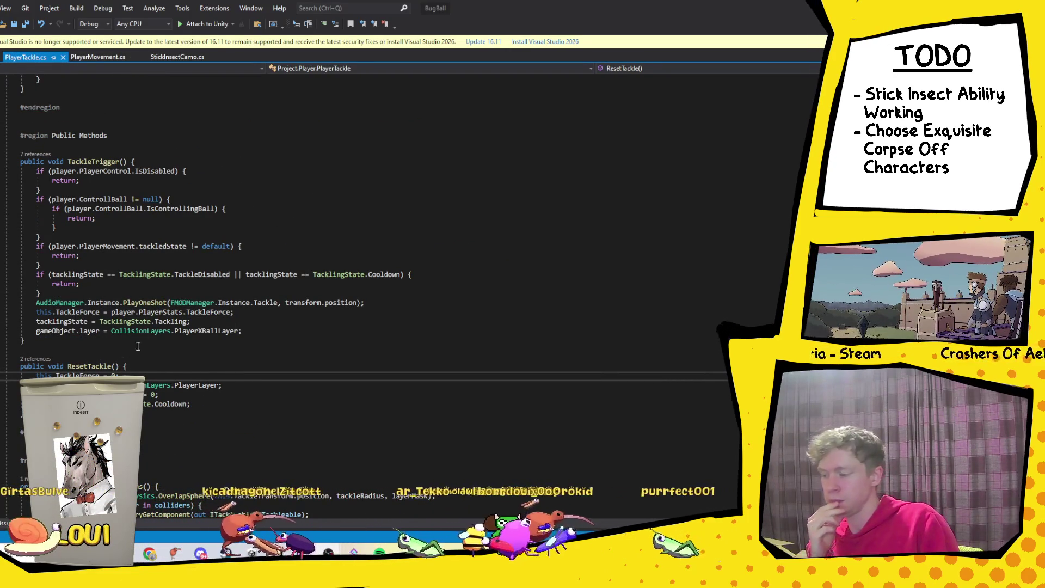
left_click(93, 162)
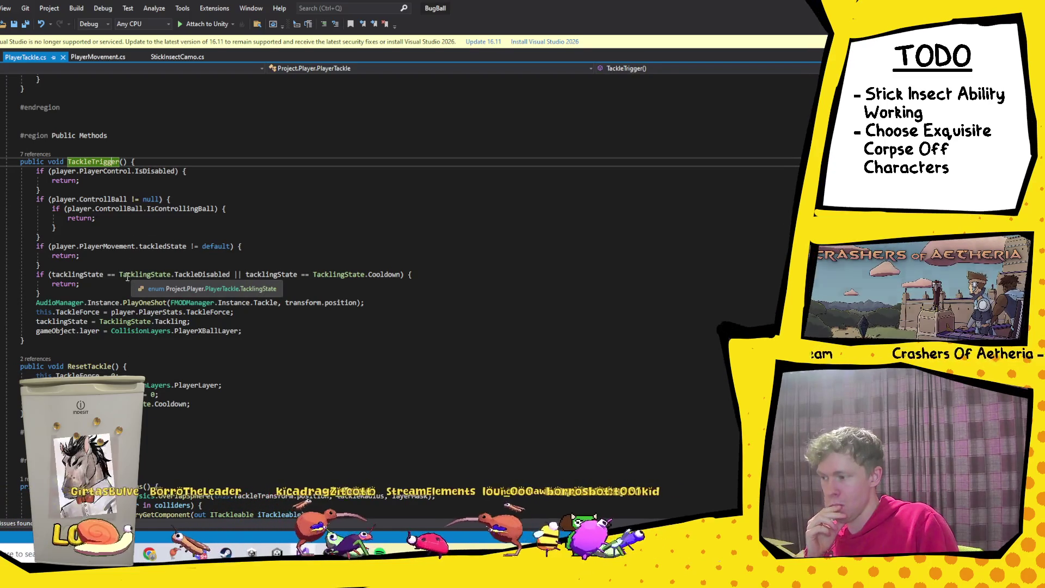
scroll(127, 275, "up", 15)
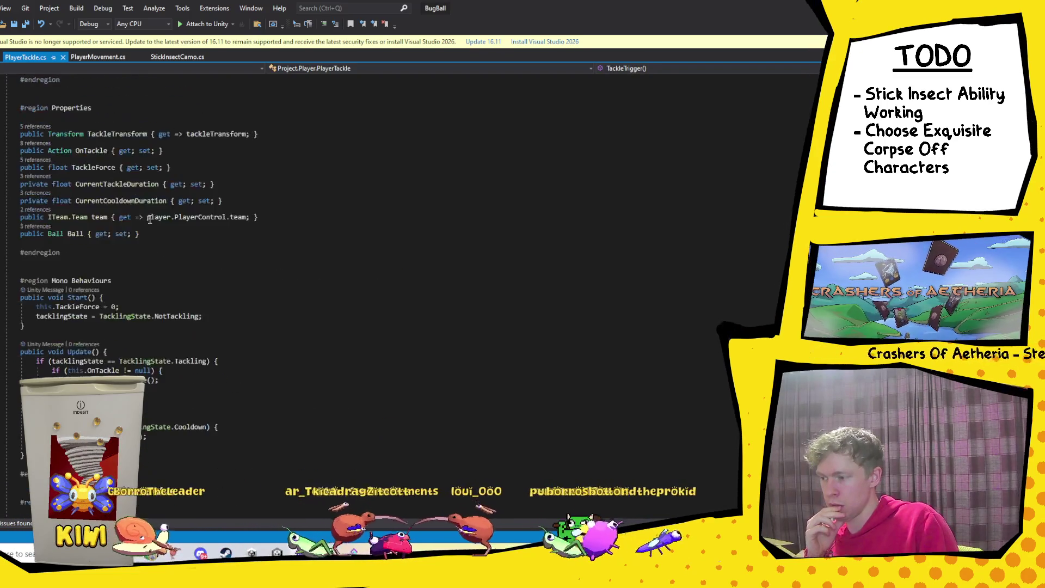
scroll(149, 219, "down", 20)
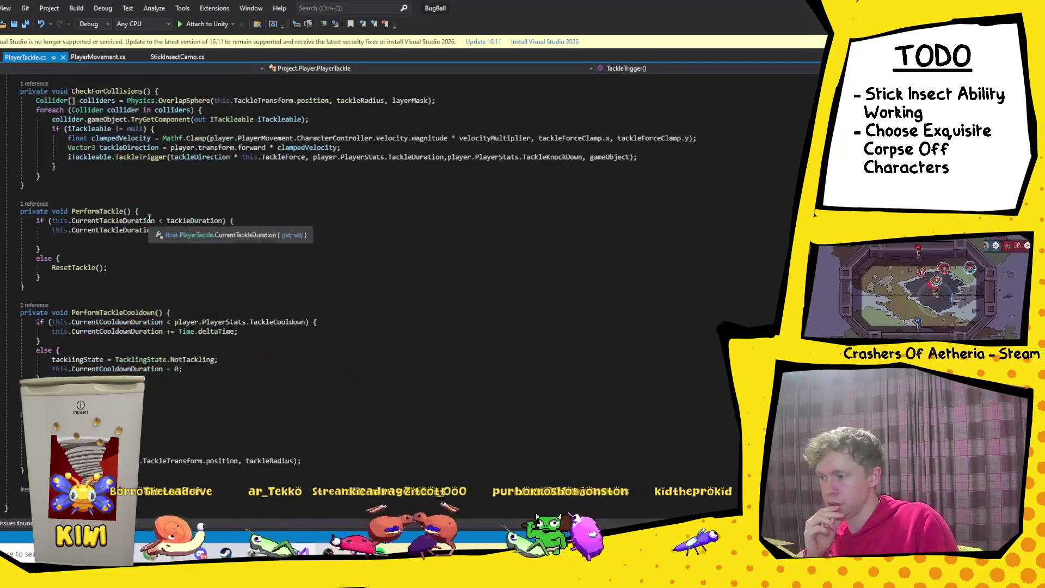
scroll(150, 219, "up", 20)
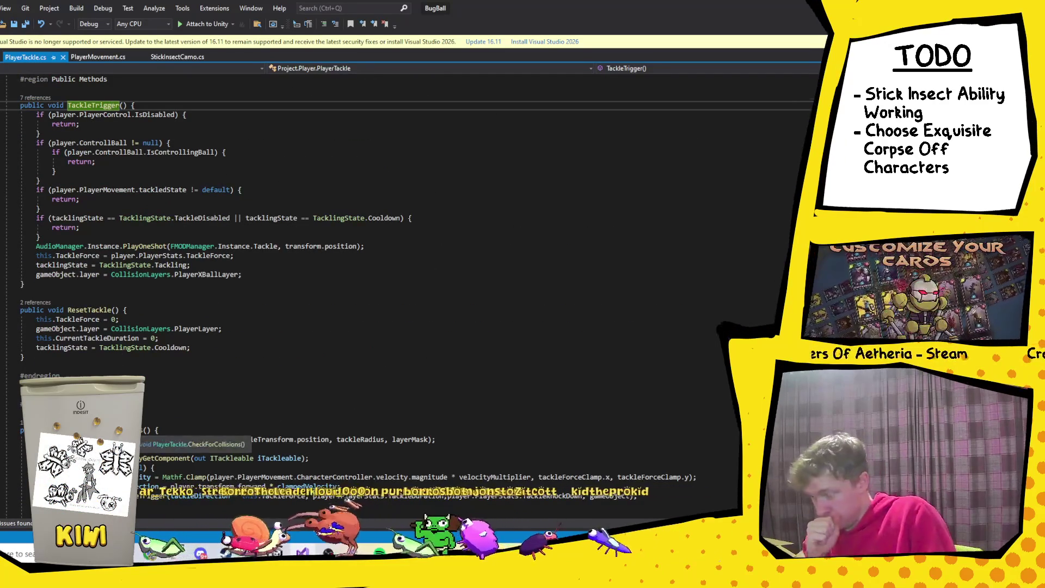
left_click(125, 430)
scroll(164, 354, "down", 12)
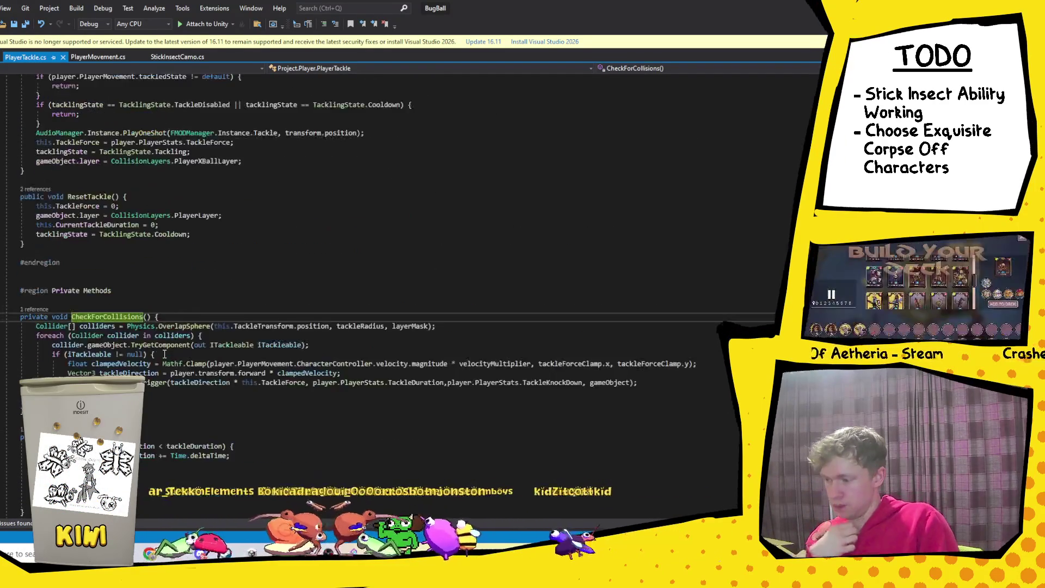
scroll(164, 354, "up", 10)
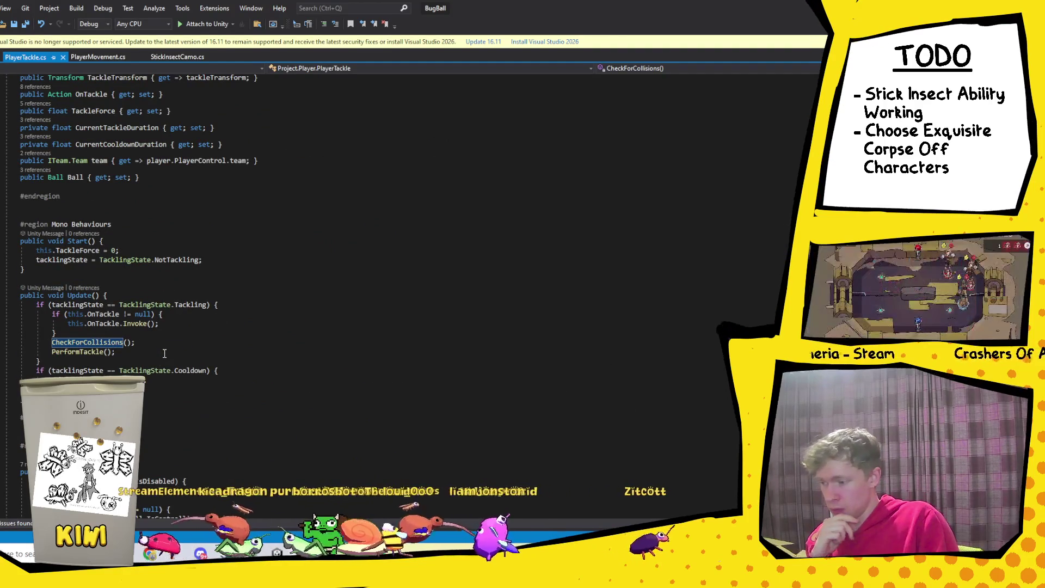
scroll(164, 354, "down", 6)
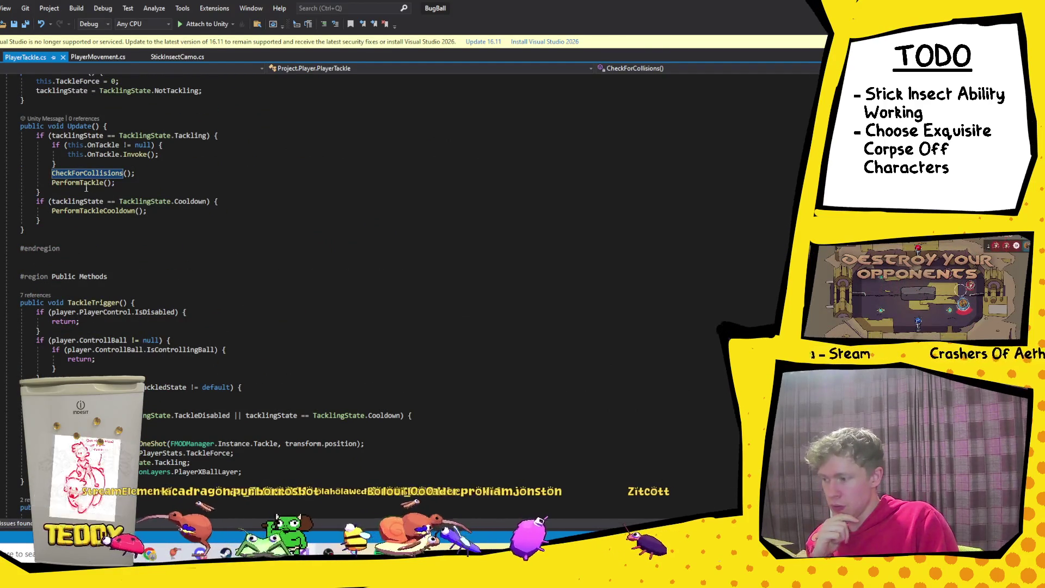
scroll(158, 377, "down", 5)
scroll(157, 378, "down", 5)
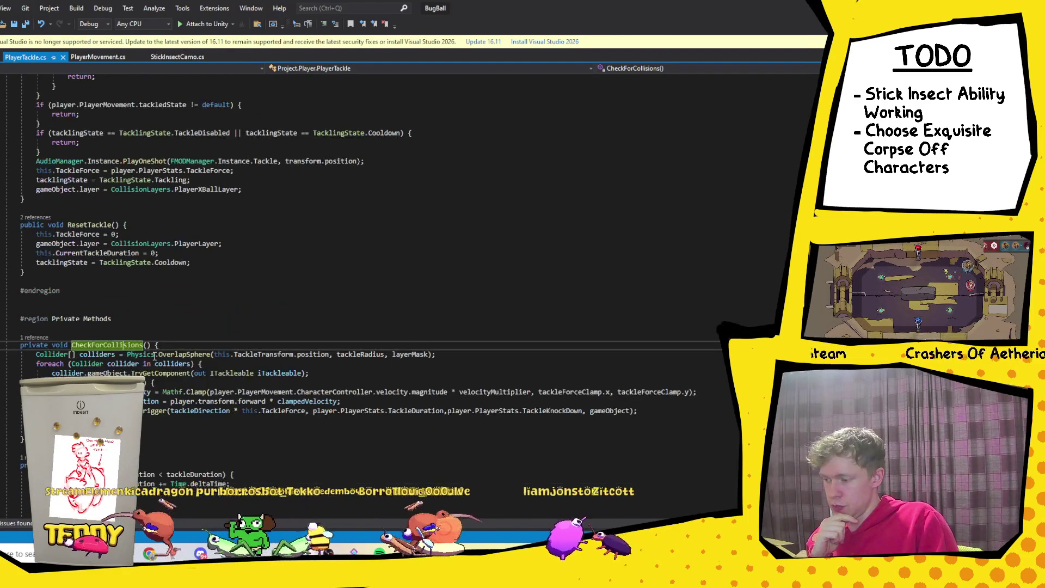
scroll(152, 355, "down", 6)
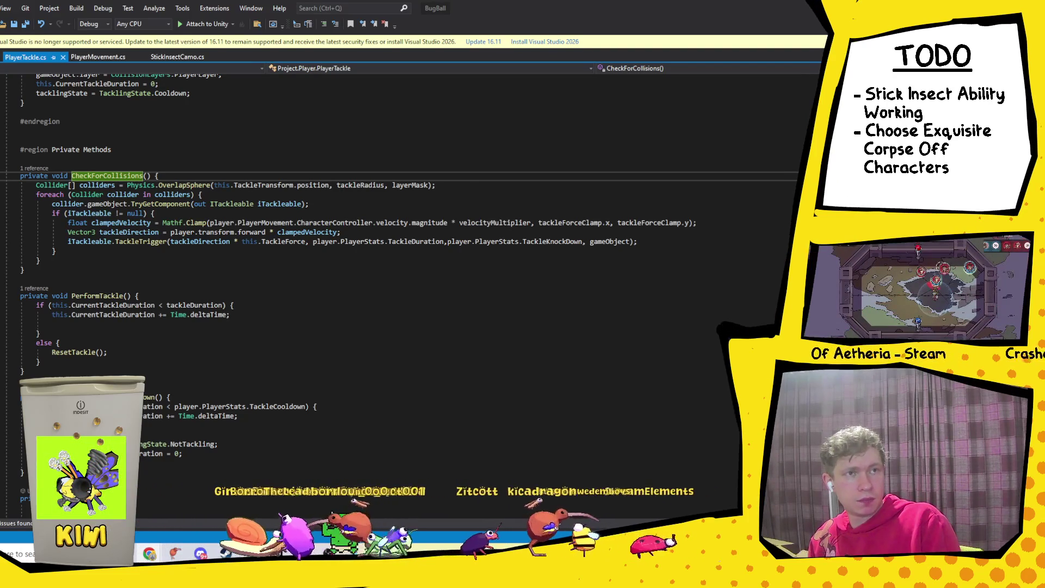
key("alt+Tab")
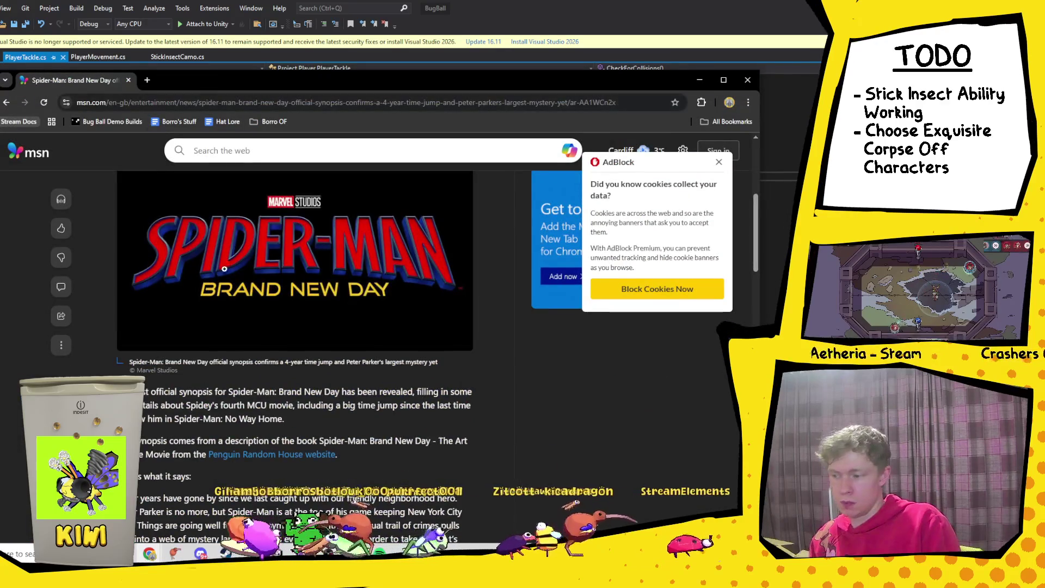
Step: Skim the MSN Spider-Man: Brand New Day article and skip its video ahead to 0:35
scroll(347, 331, "down", 10)
scroll(430, 387, "up", 4)
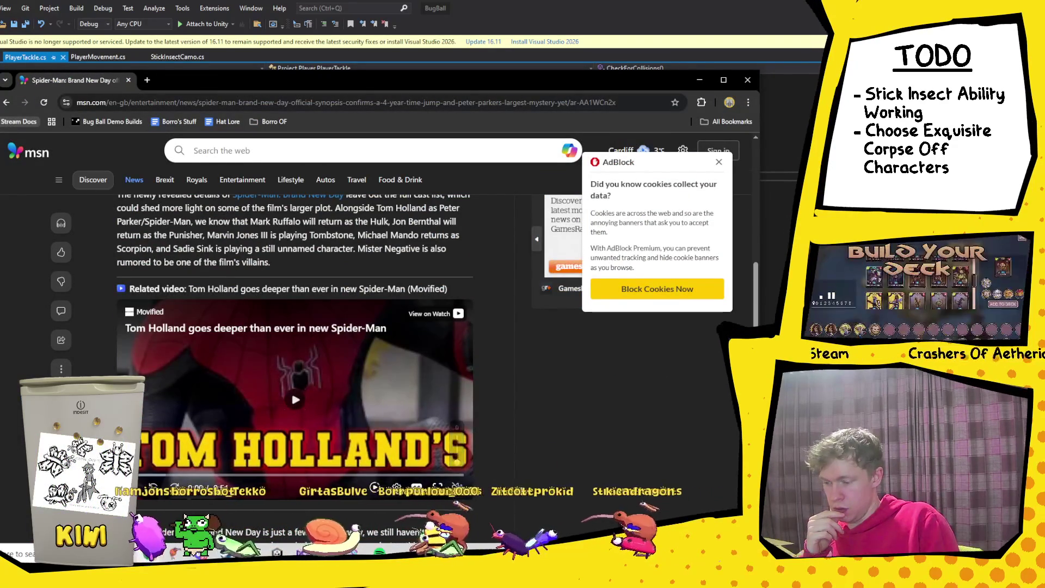
mouse_move(228, 480)
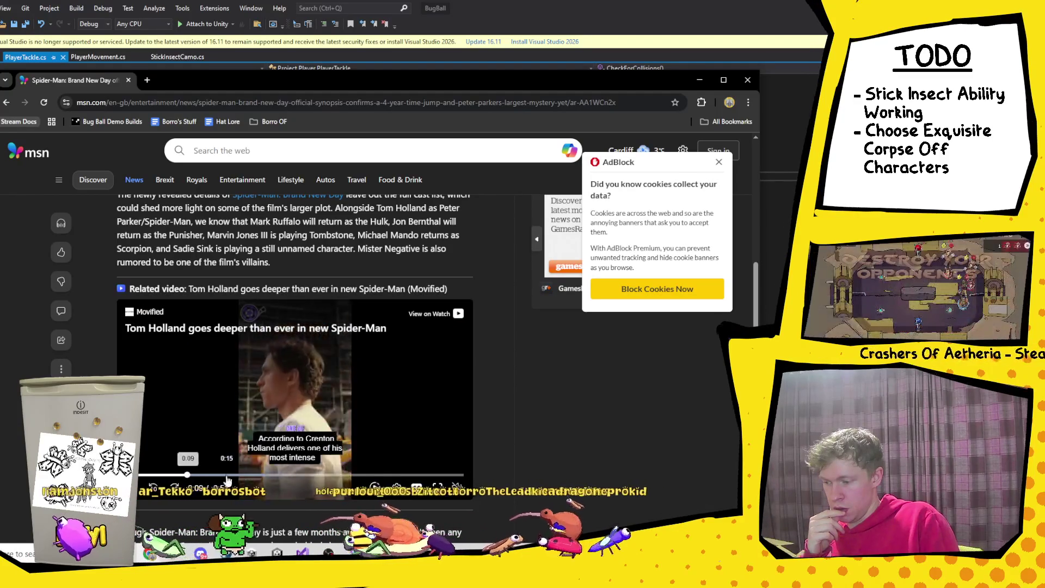
left_click(295, 475)
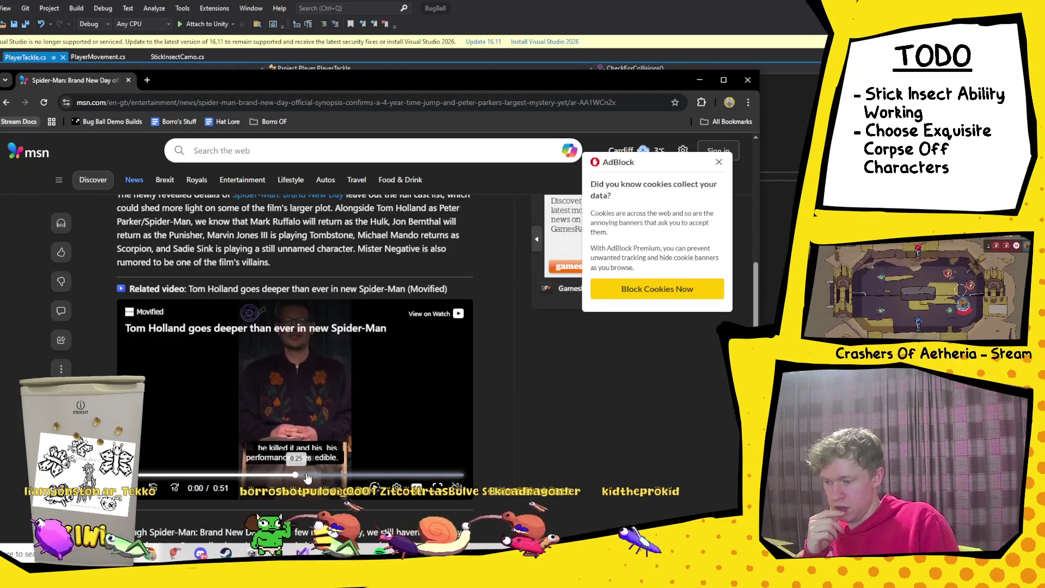
left_click(367, 472)
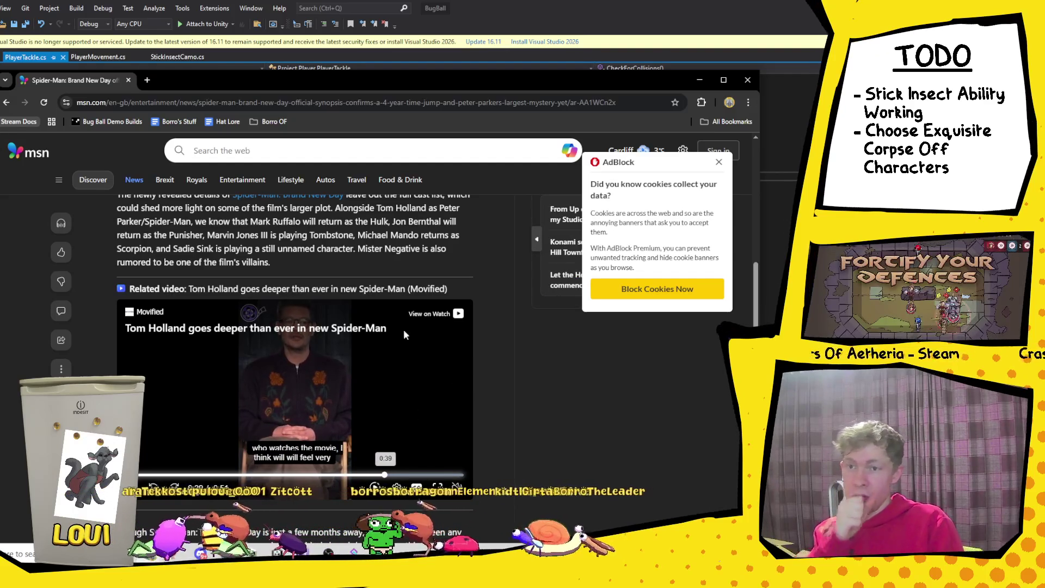
scroll(589, 344, "down", 5)
scroll(586, 341, "up", 6)
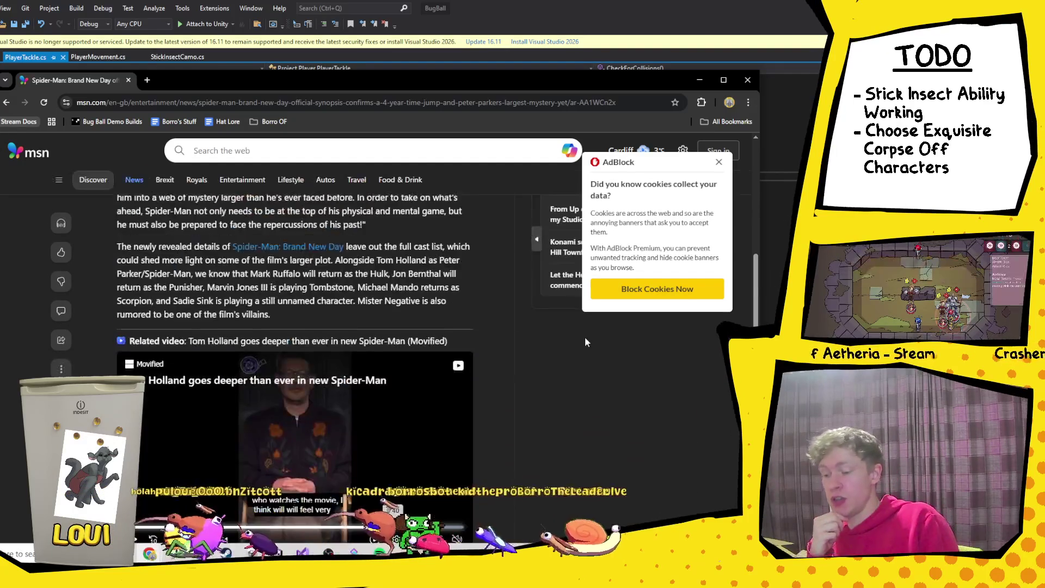
scroll(585, 342, "up", 5)
left_click(220, 103)
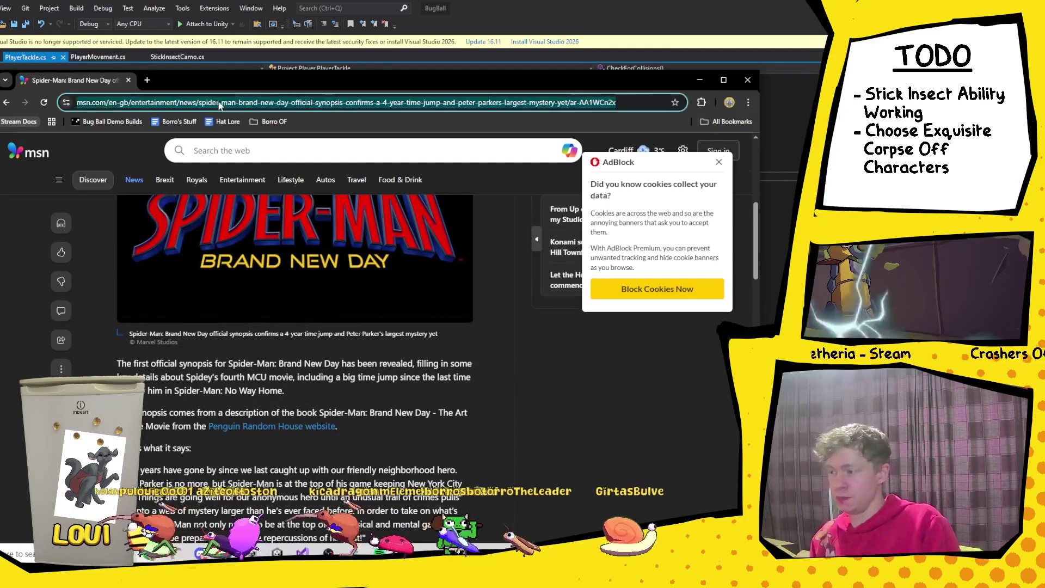
Step: Search DuckDuckGo for 'spiderman noir', maximize the browser, and browse the image results
type("sp")
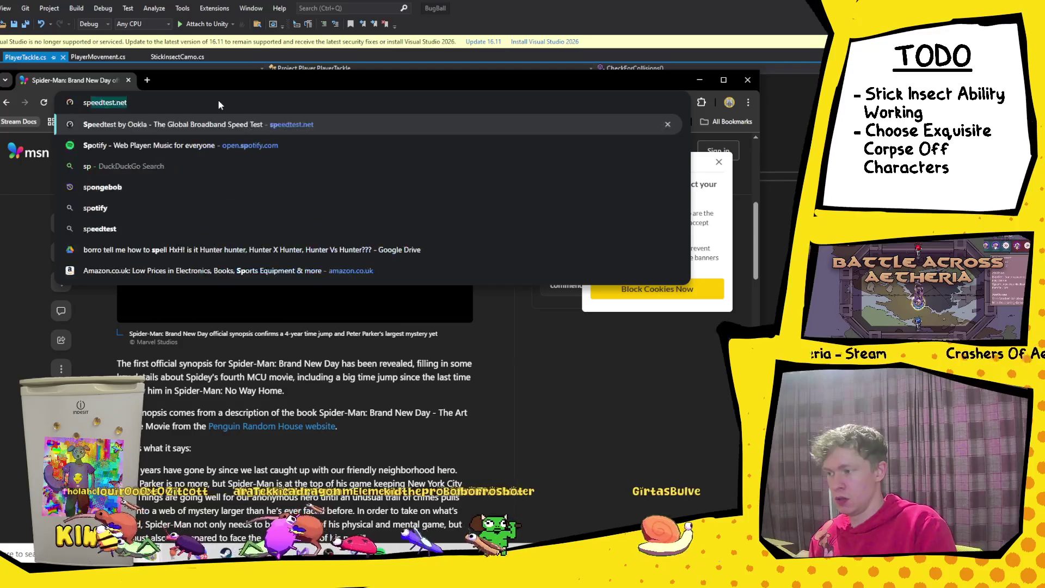
type("iderman noir se")
key("Down")
key("Return")
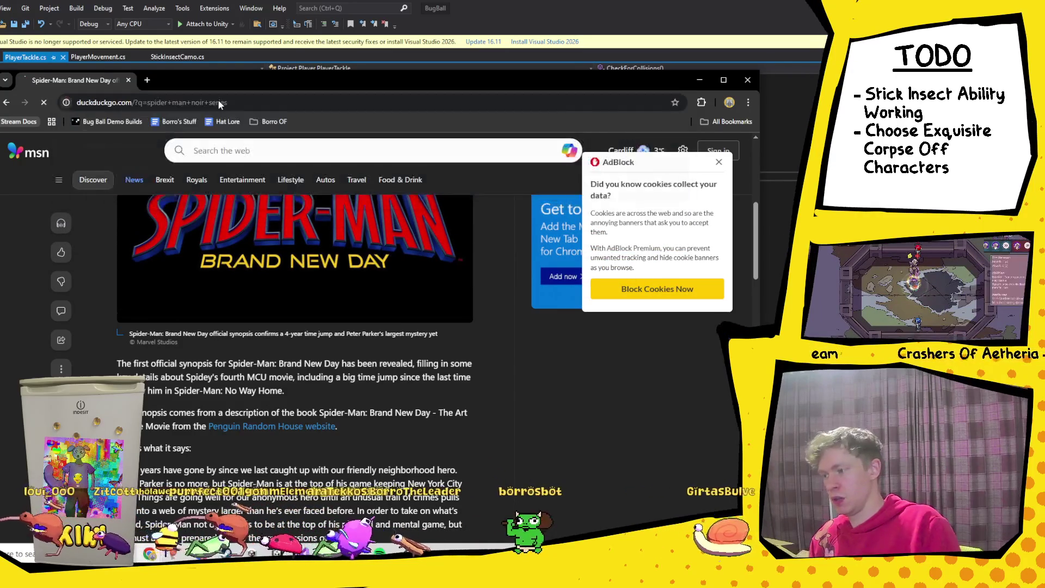
left_click(724, 80)
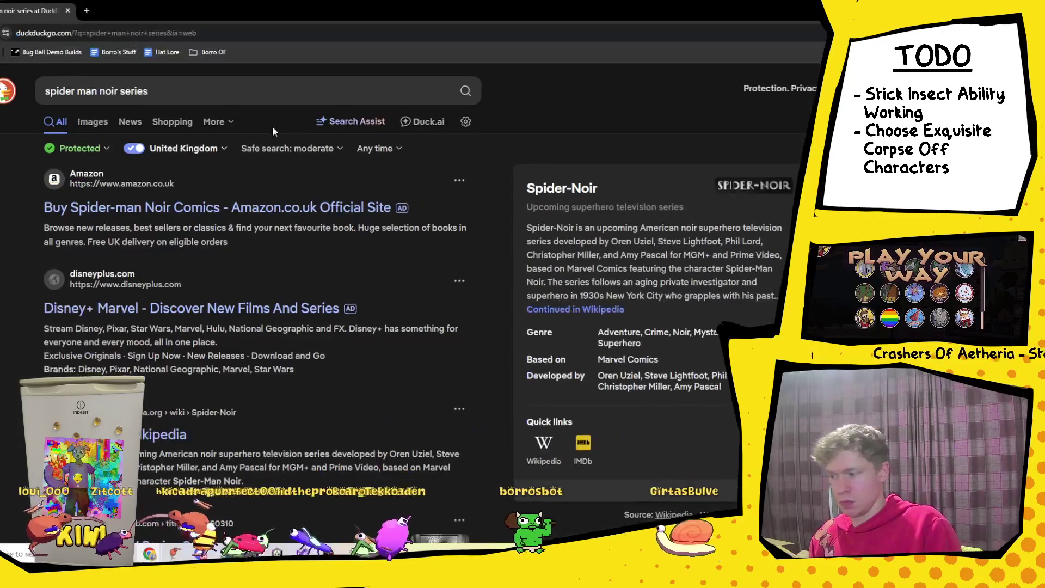
left_click(93, 121)
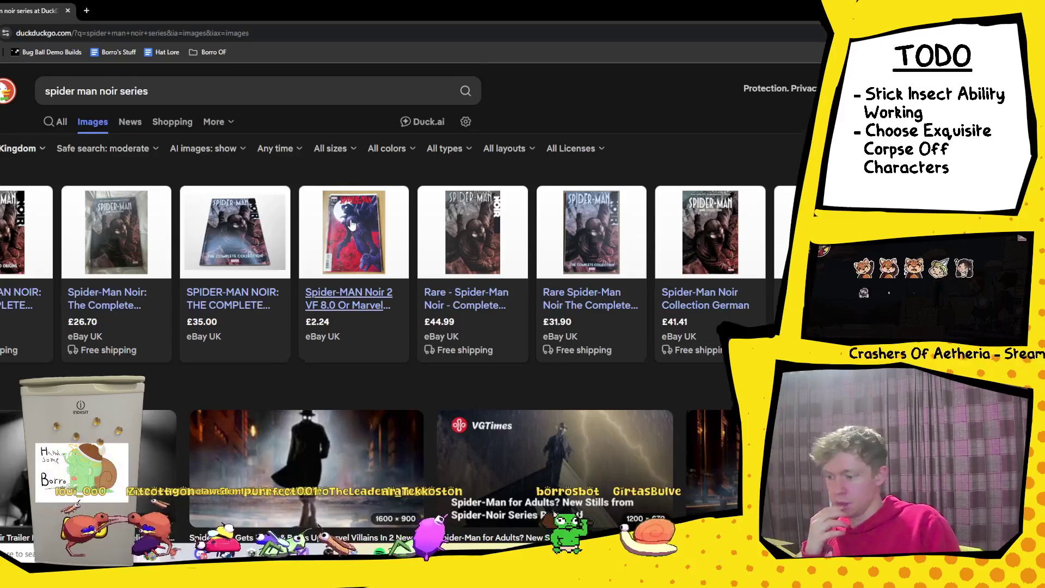
scroll(351, 226, "down", 3)
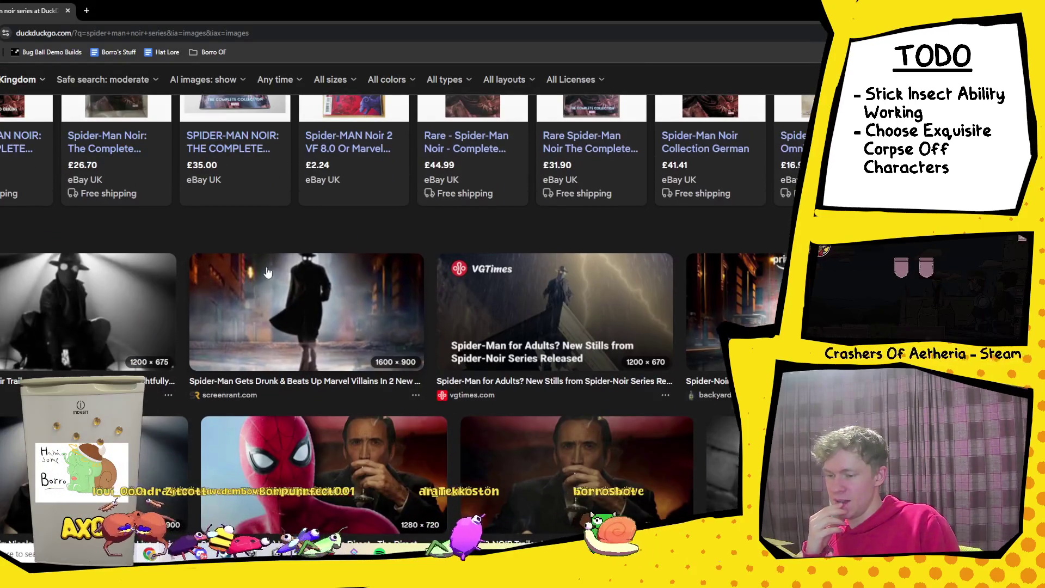
scroll(267, 272, "down", 1)
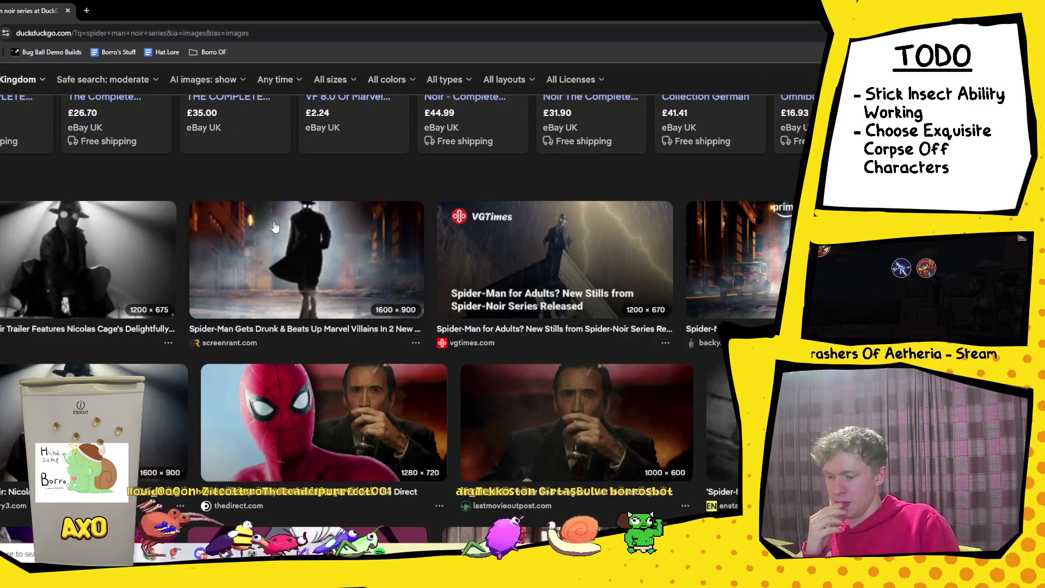
scroll(275, 227, "down", 1)
scroll(299, 253, "up", 2)
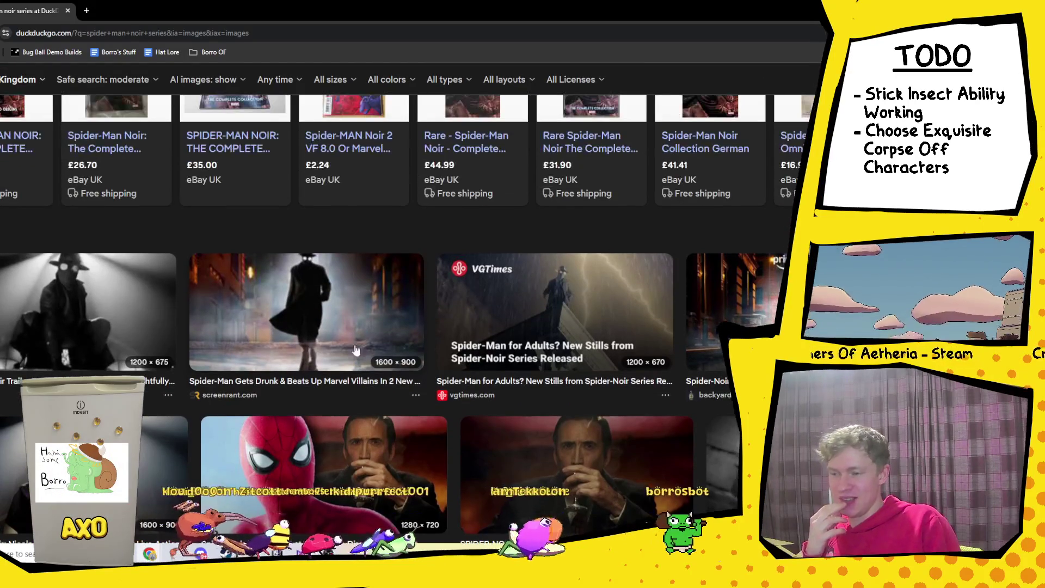
scroll(335, 314, "down", 3)
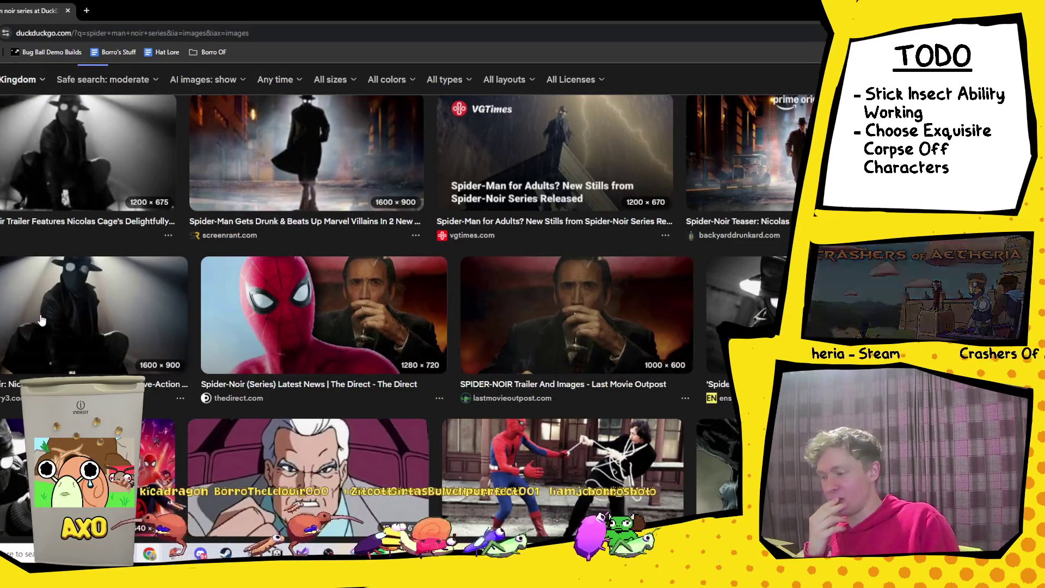
scroll(41, 320, "up", 3)
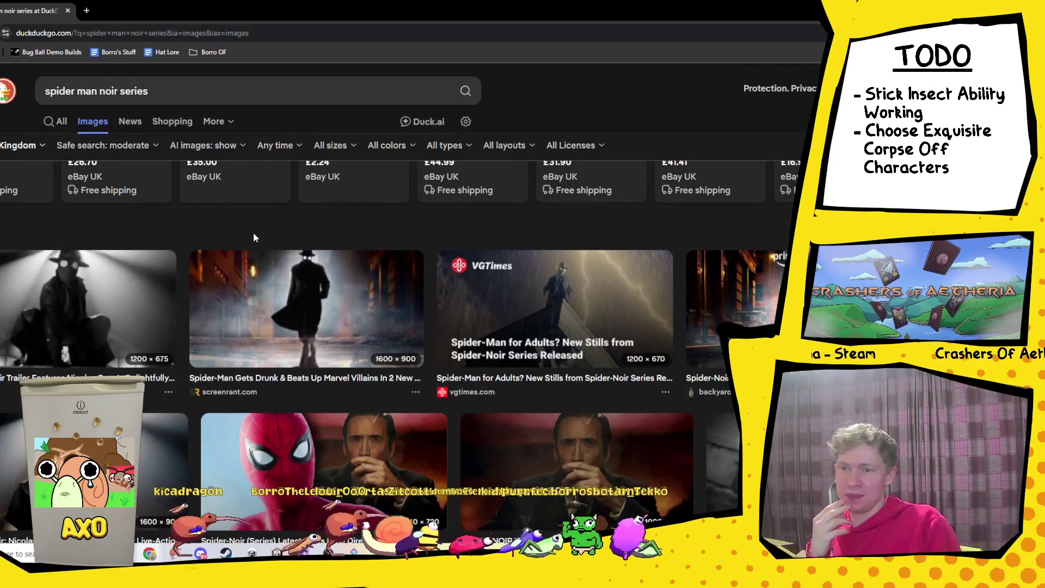
key("alt+Tab")
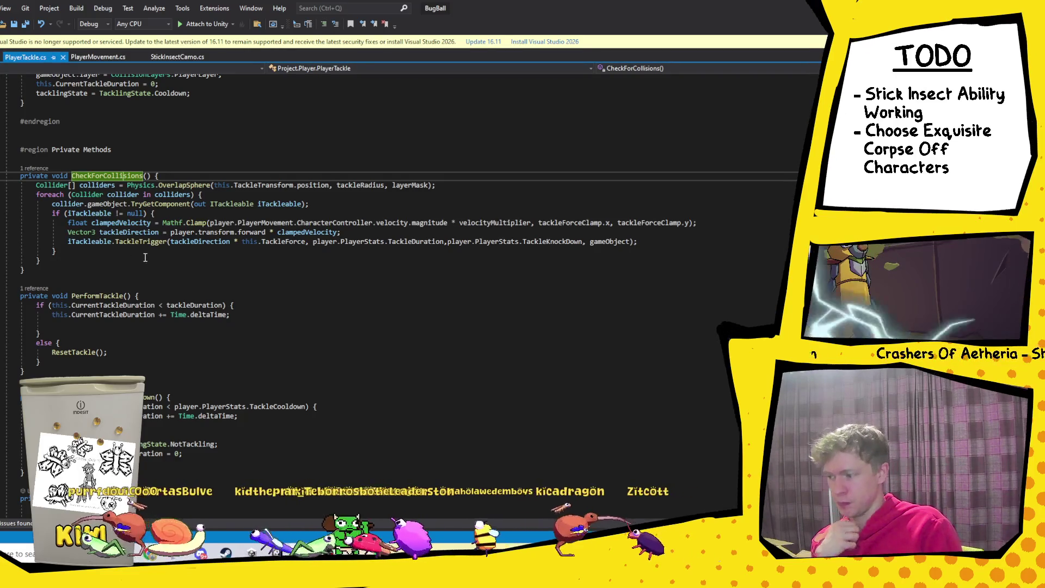
Step: Inspect CheckForCollisions, from the layerMask argument down to the ITackleable null check
left_click(406, 185)
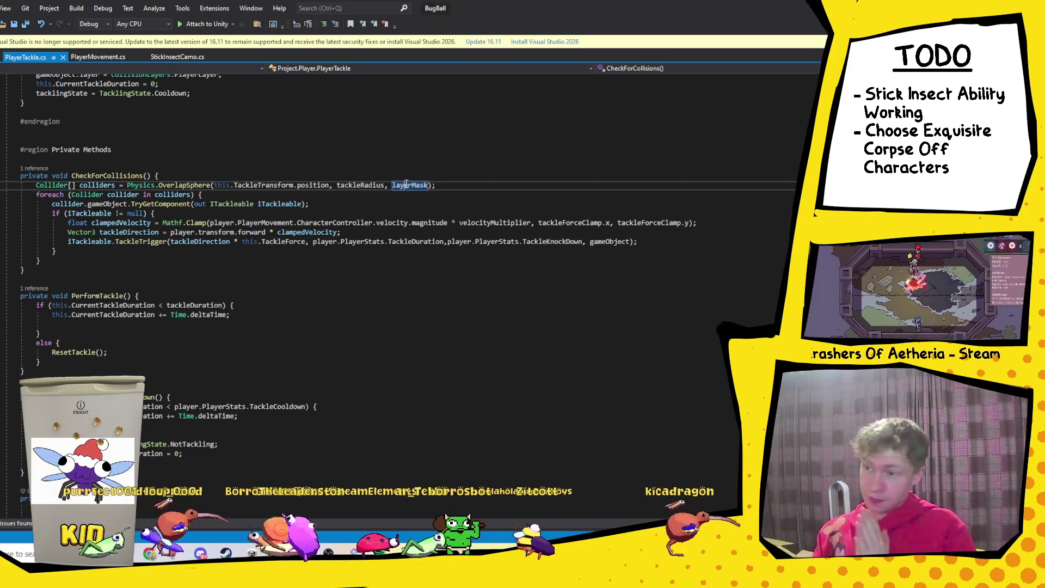
left_click(158, 214)
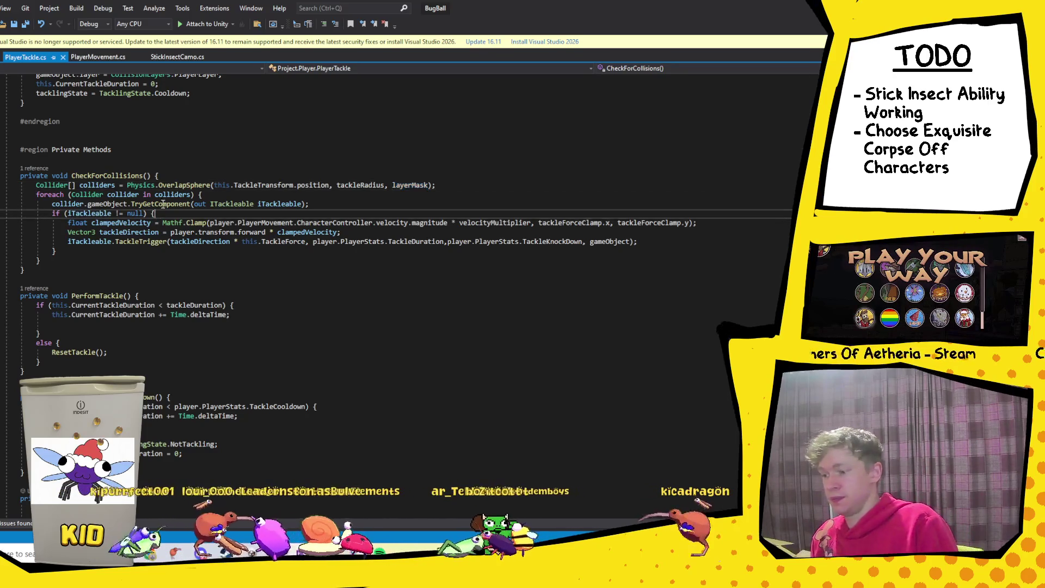
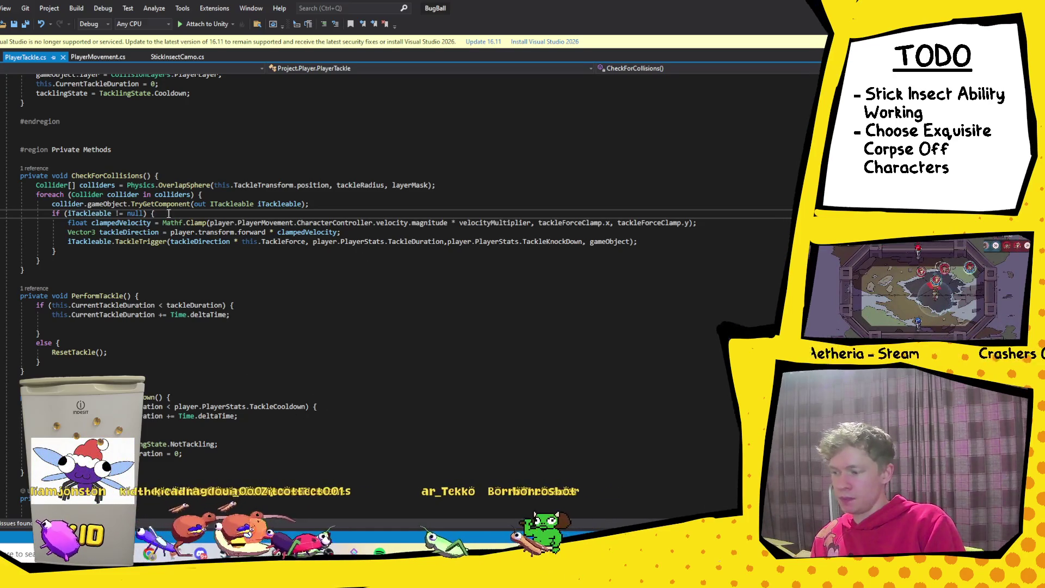
Step: Inspect the foreach loop in CheckForCollisions and the TackleTrigger method's signature
left_click(206, 197)
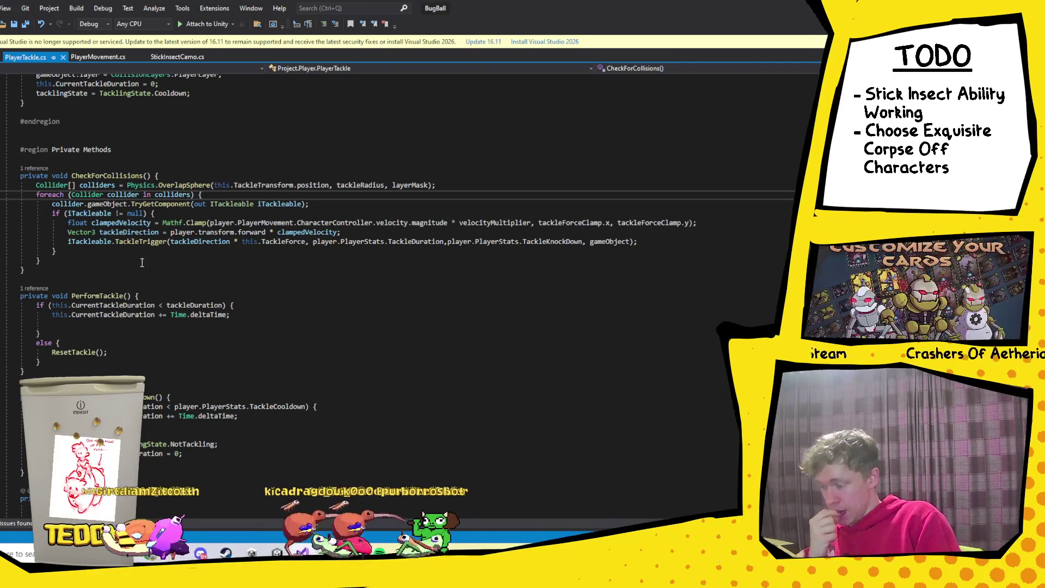
left_click(141, 241)
left_click(198, 196)
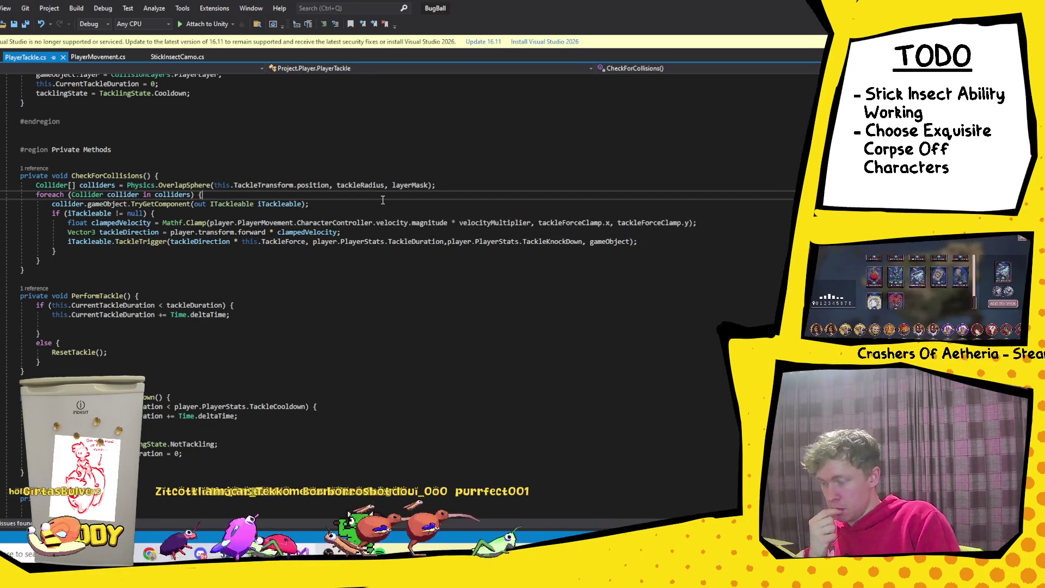
left_click(159, 244)
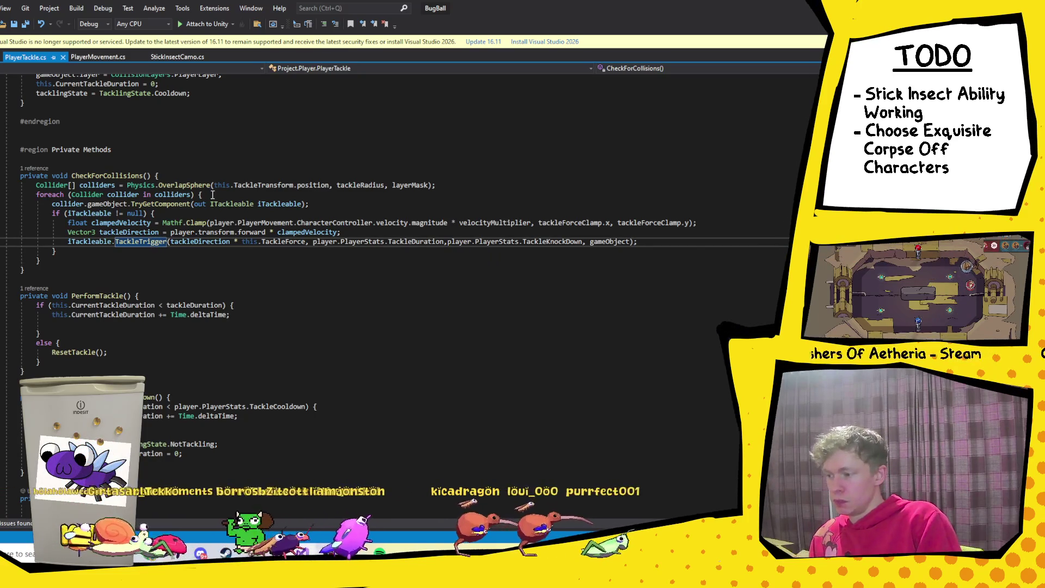
left_click(463, 188)
left_click(242, 195)
Step: Add Debug.Log(collider.gameObject); as the foreach's first line, save PlayerTackle.cs, and return to Unity
key("Return")
type("De")
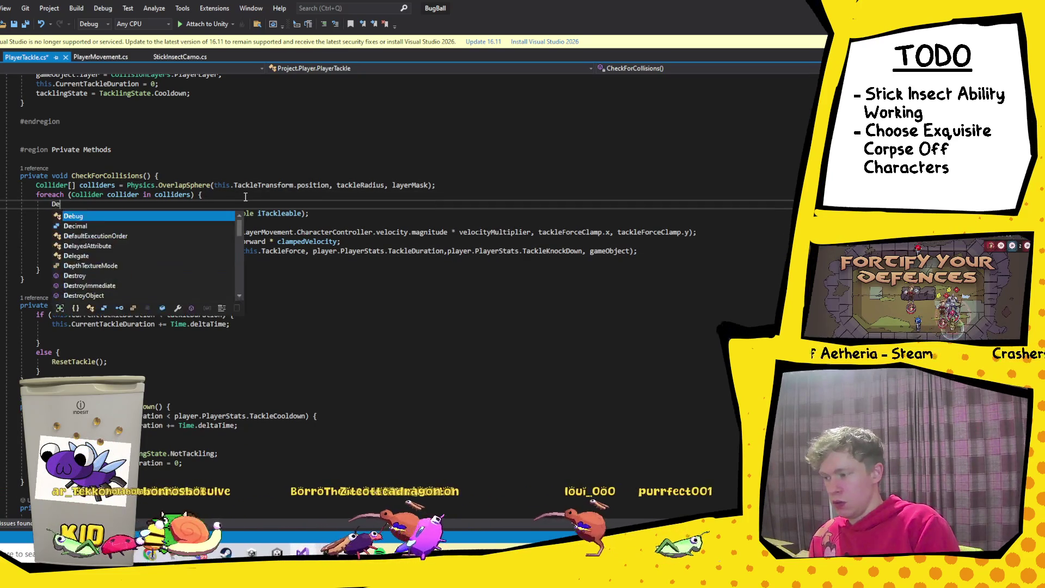
type("bug.Log(")
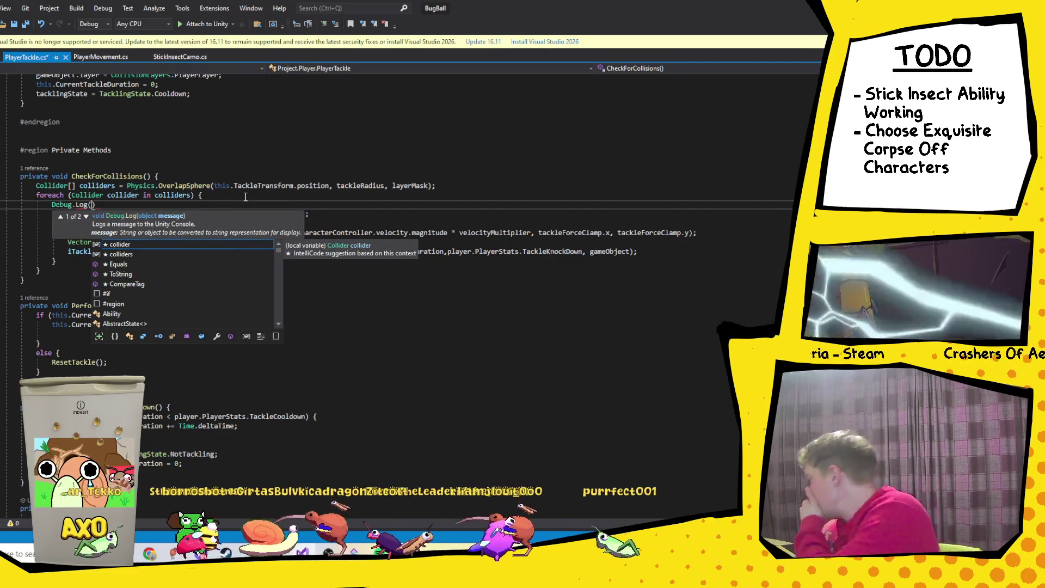
type("col")
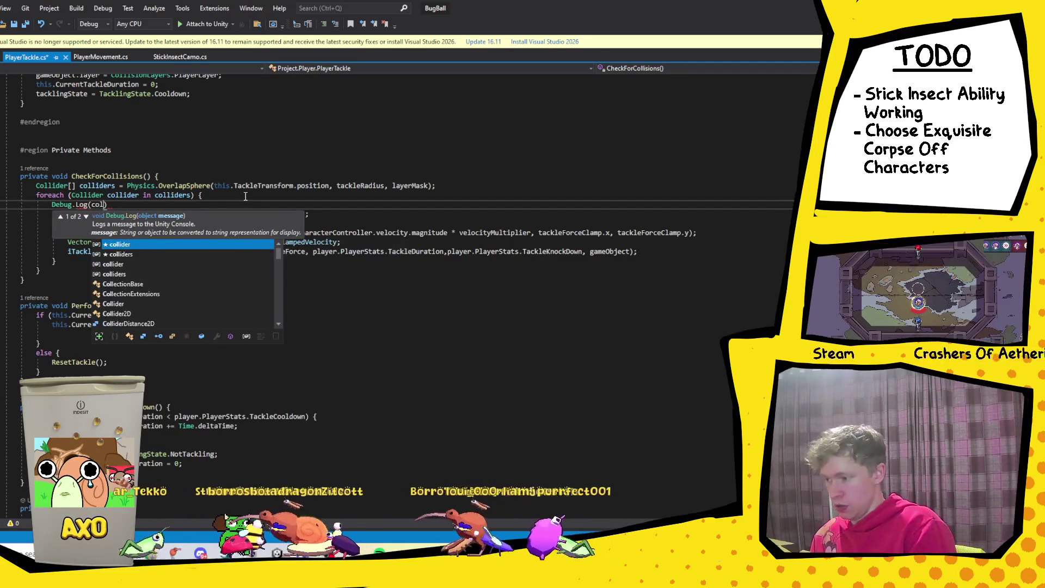
key("Tab")
type(".game")
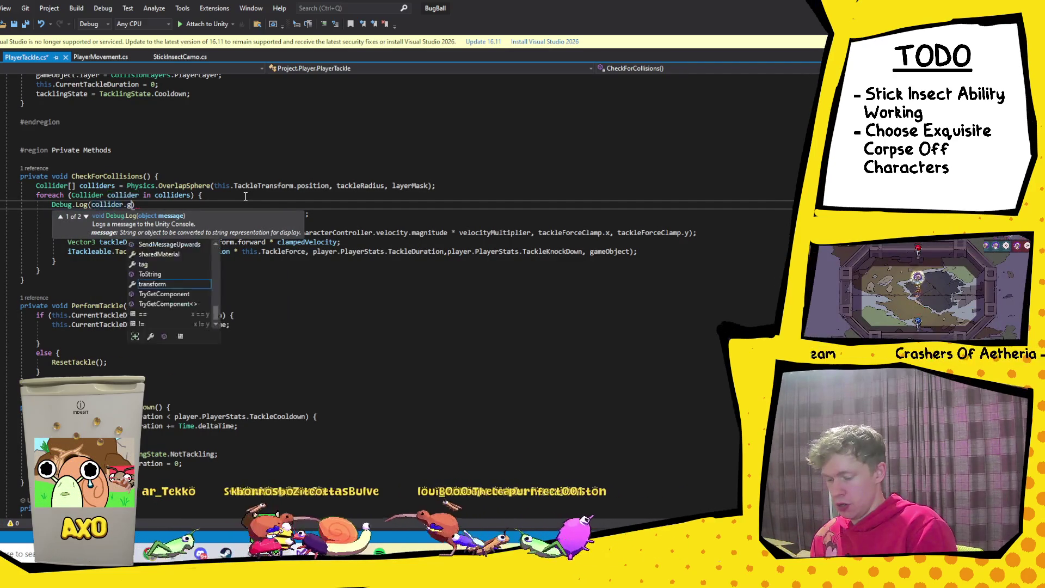
key("Tab")
type(";")
key("ctrl+s")
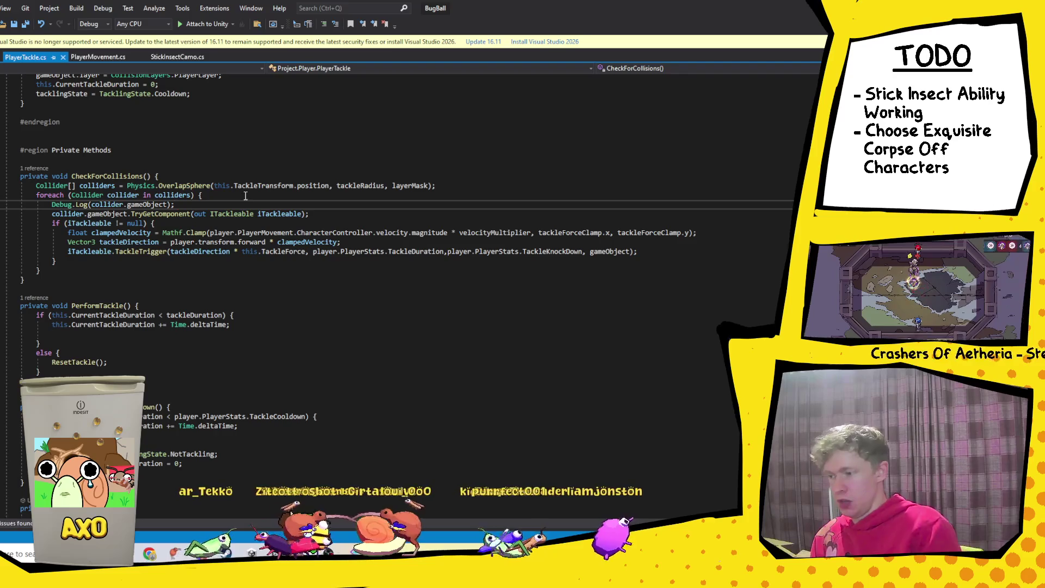
key("alt+Tab")
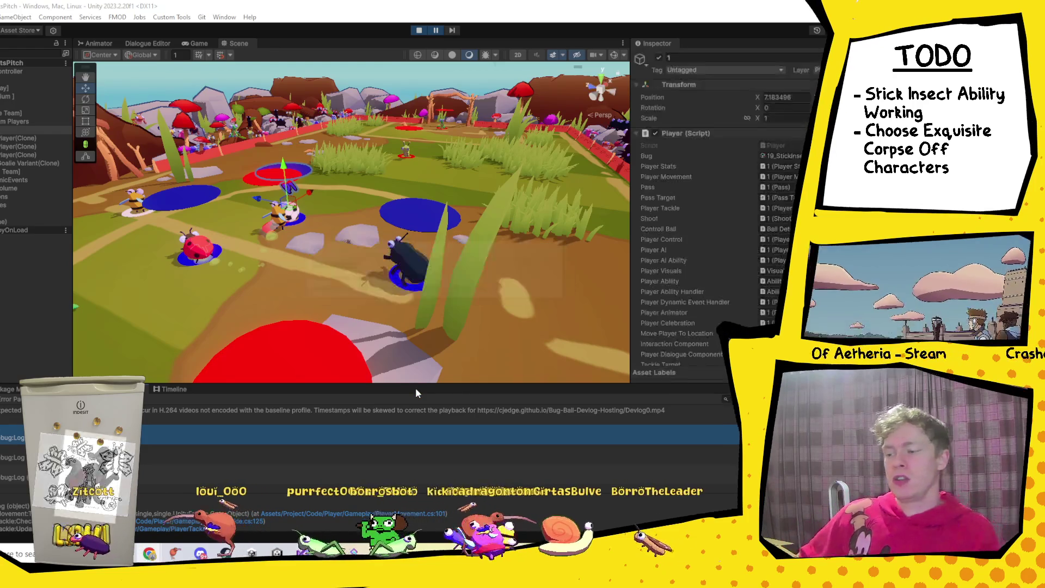
Step: Stop and restart play mode so the recompiled PlayerTackle code runs
left_click(418, 30)
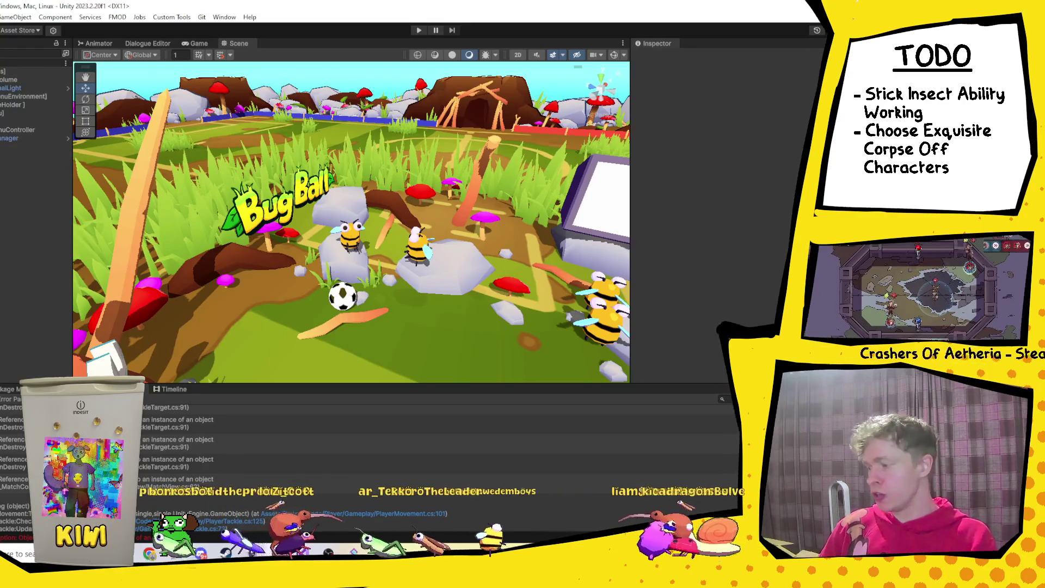
left_click(421, 30)
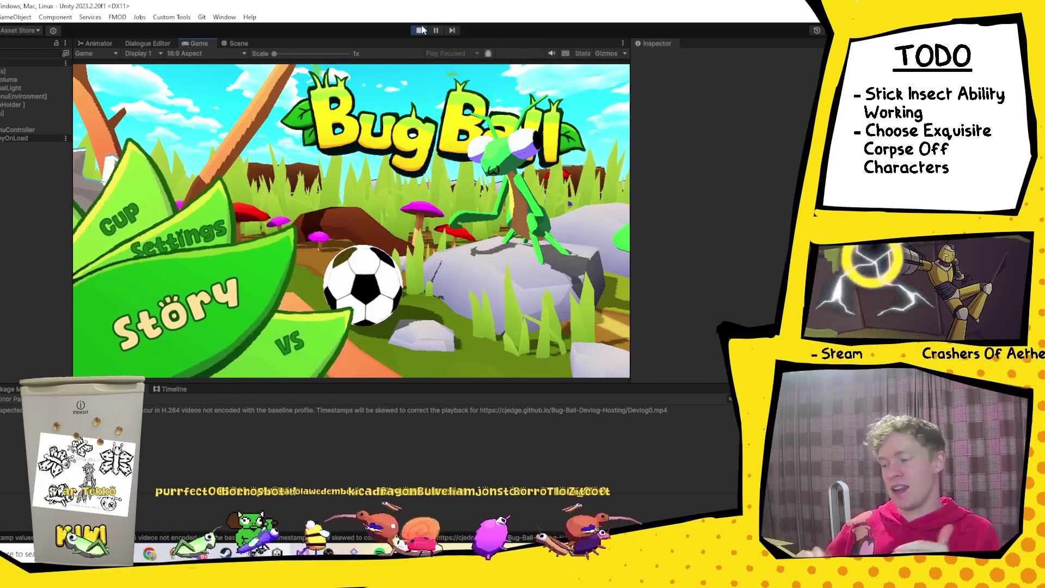
Step: Choose VS from the Bug Ball menu, confirm the teams, and kick off the match
key("Down")
key("Return")
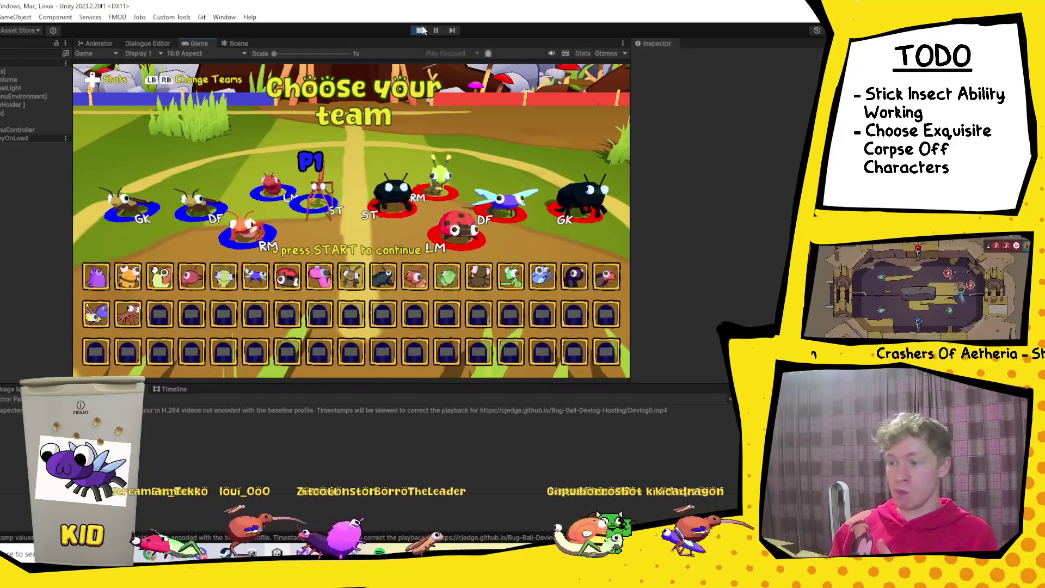
key("Return")
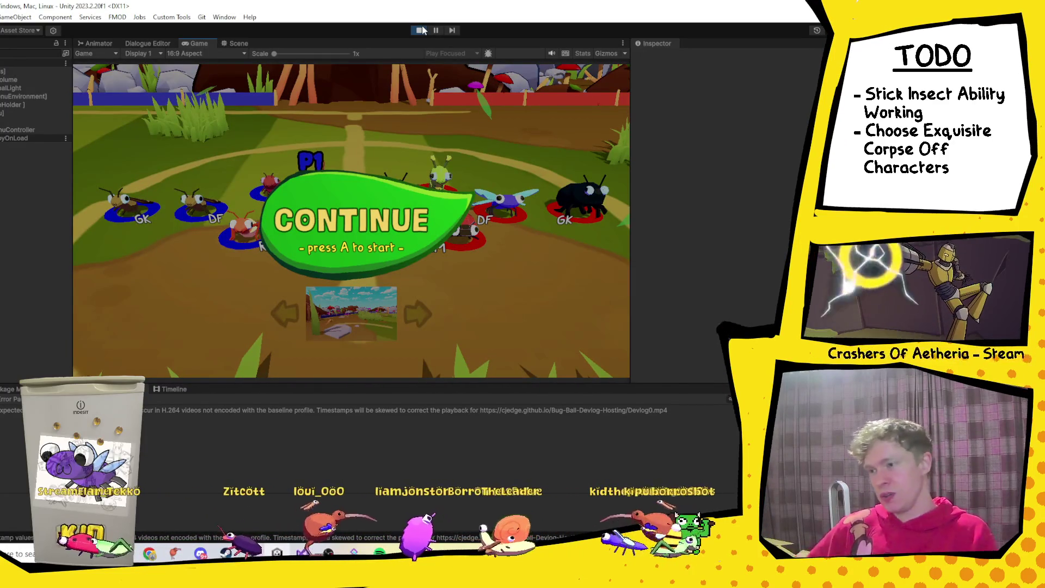
key("Return")
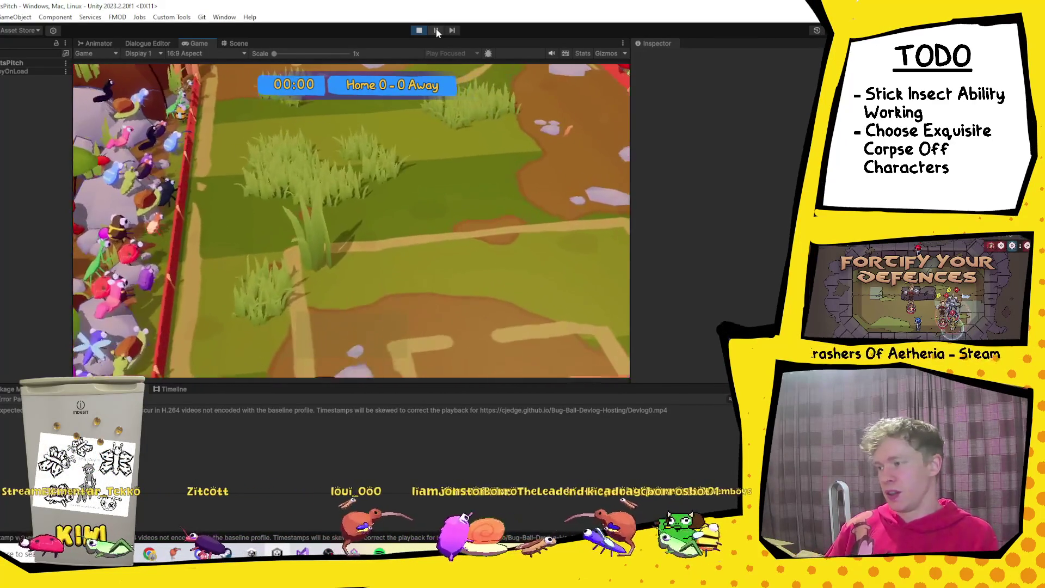
Step: Pause the match, rename the stick insect Player(Clone) to 1, and resume watching in Scene view
left_click(436, 30)
key("ctrl+1")
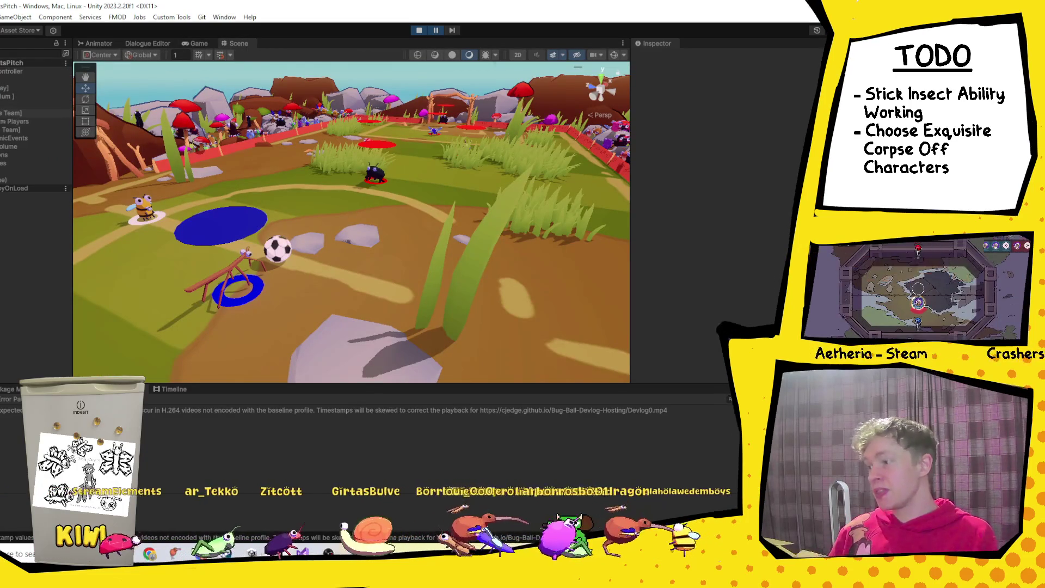
left_click(19, 130)
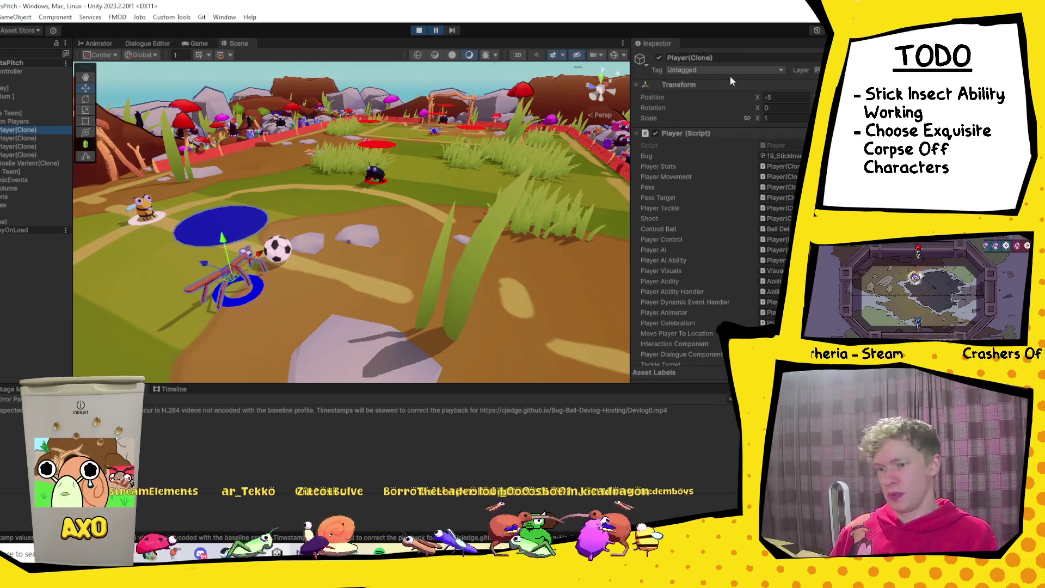
left_click(716, 57)
type("1")
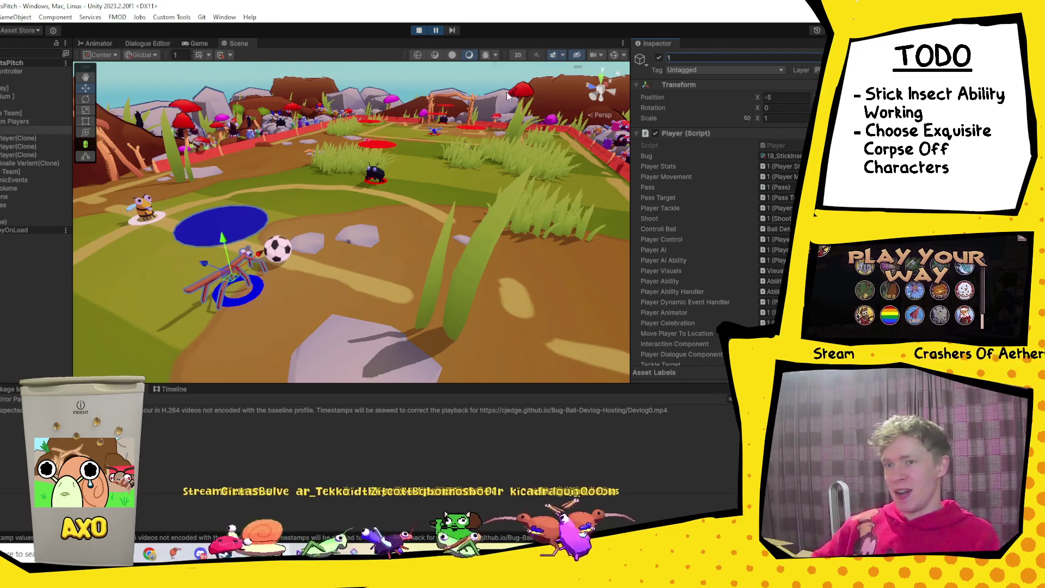
left_click(438, 32)
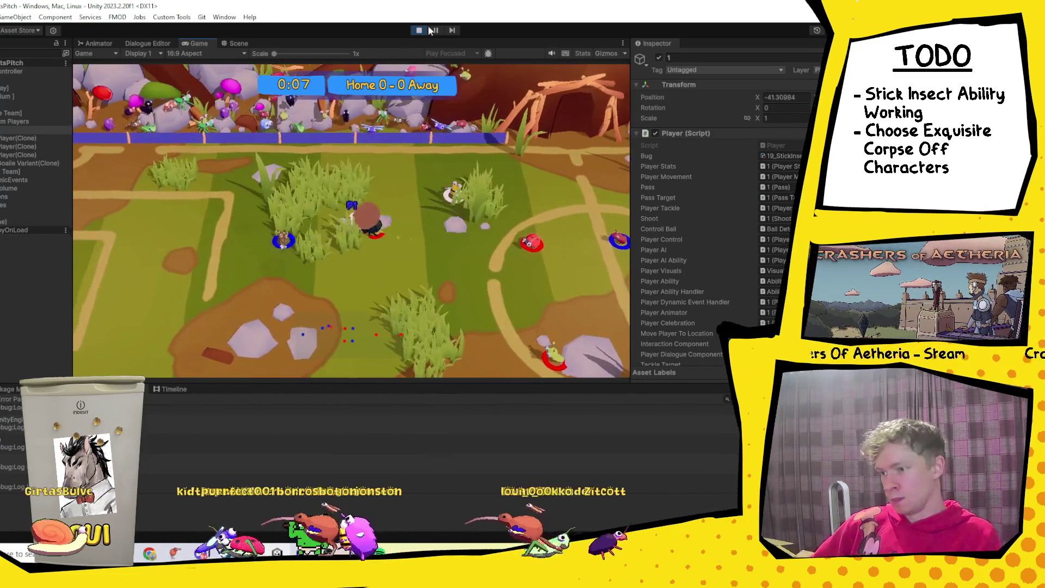
left_click(235, 43)
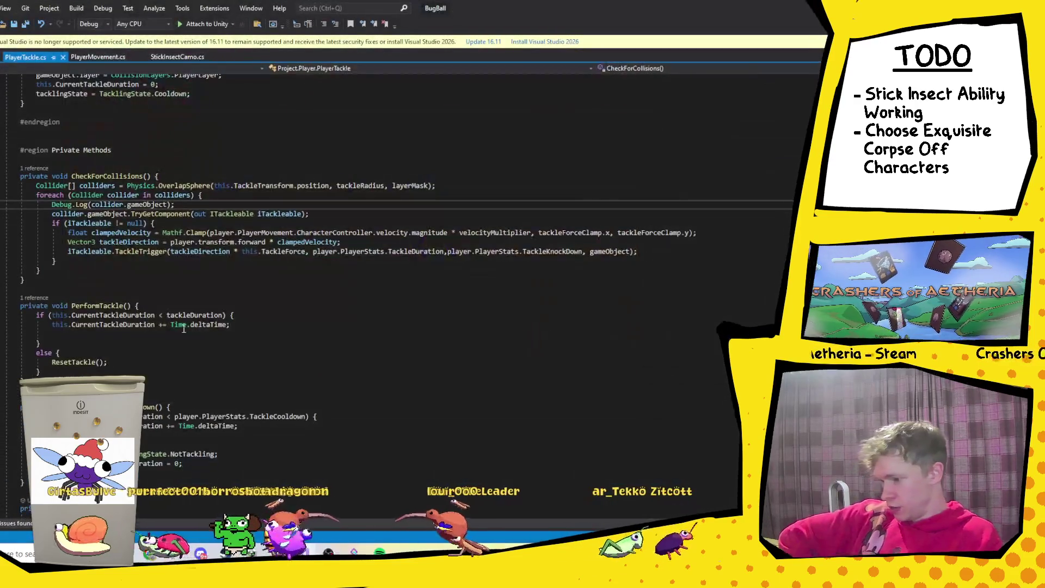
Step: Check the layerMask argument of the OverlapSphere call, then return to Unity
left_click(414, 186)
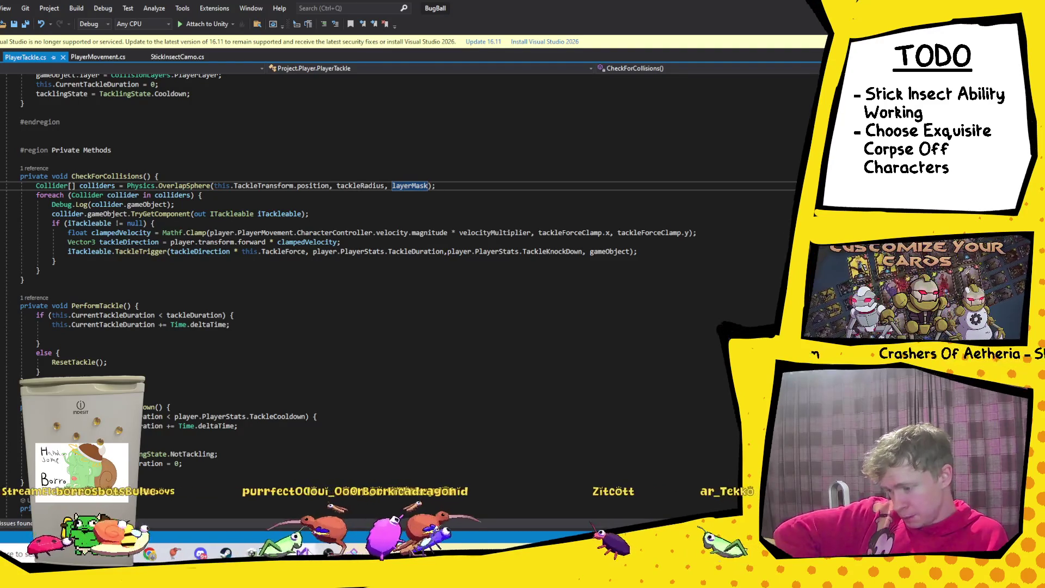
key("alt+Tab")
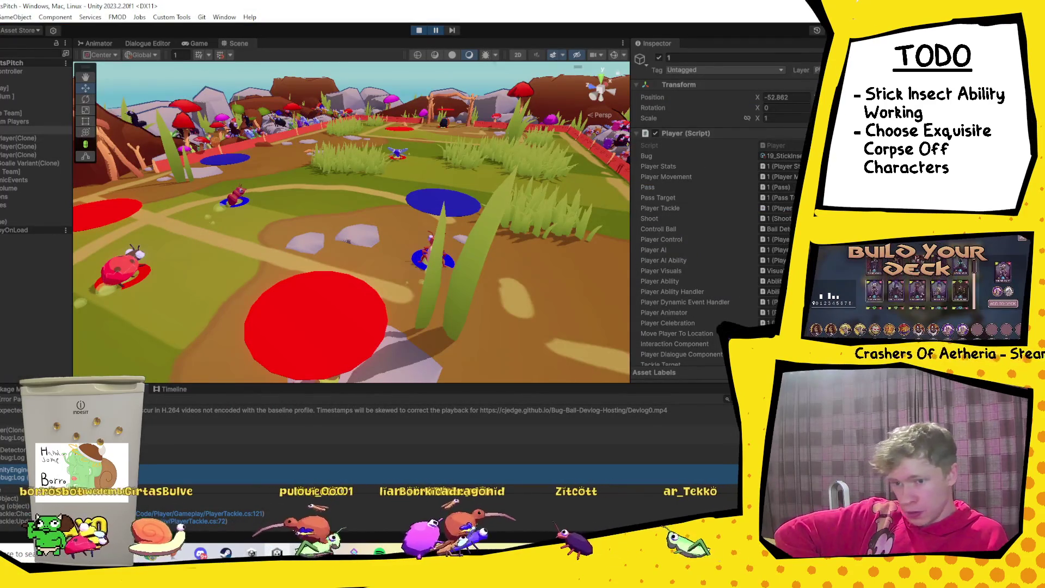
Step: Check which layers the Player Tackle Layer Mask includes, then reselect player 1
scroll(708, 218, "down", 5)
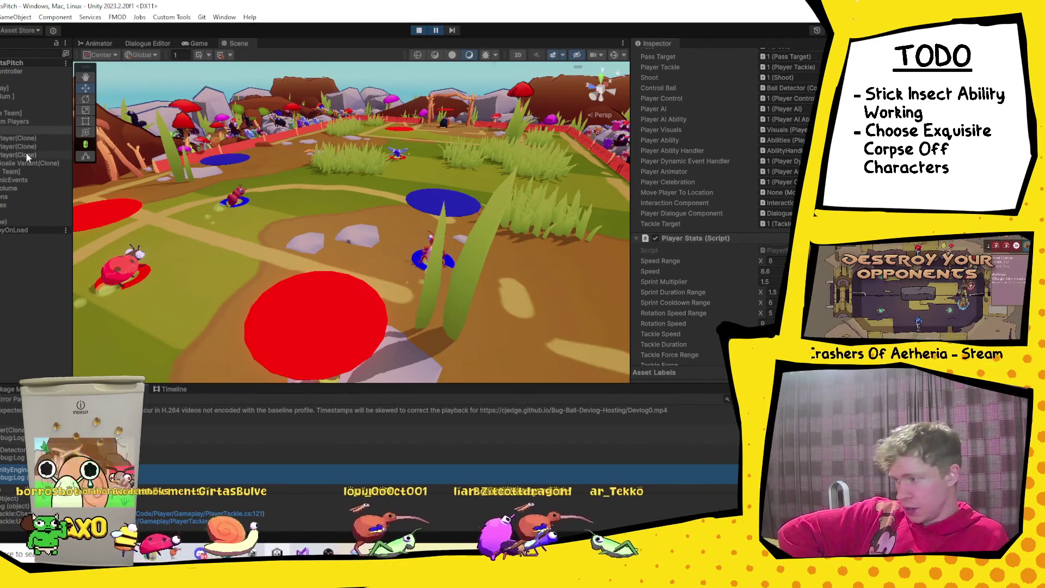
scroll(731, 257, "down", 10)
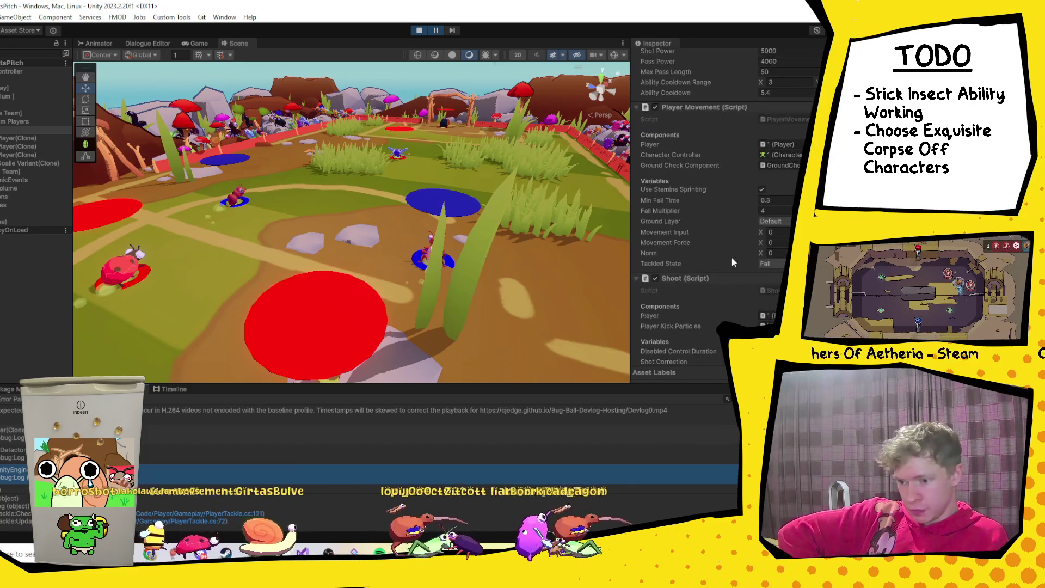
scroll(754, 231, "down", 7)
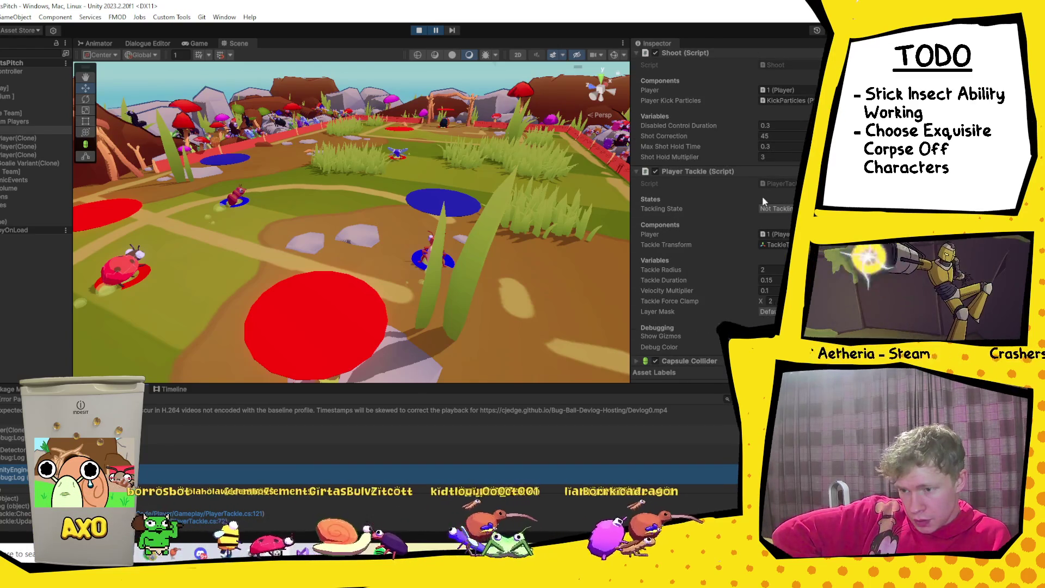
scroll(750, 230, "down", 2)
left_click(770, 254)
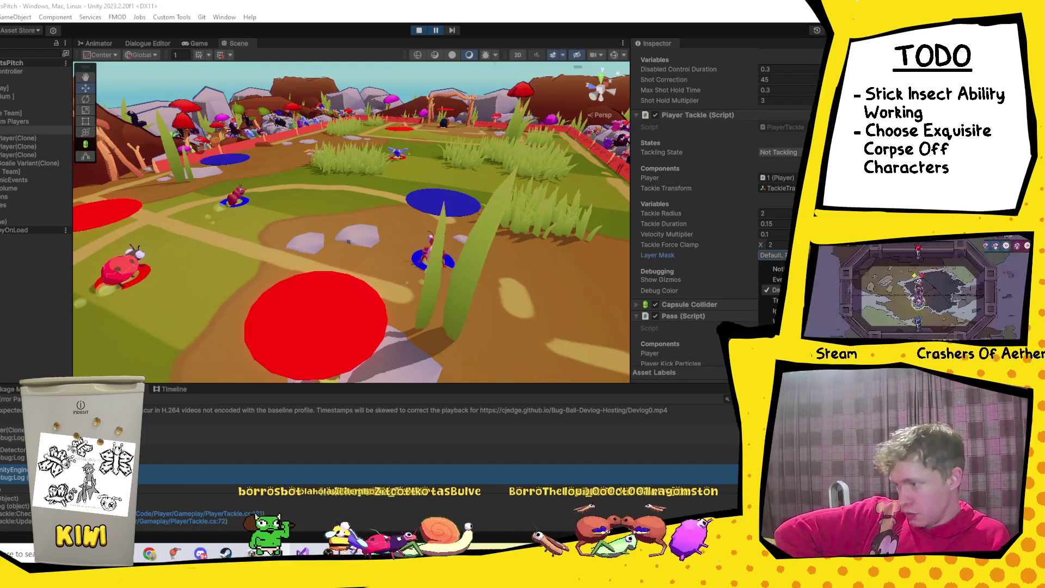
left_click(9, 132)
left_click(20, 141)
left_click(38, 147)
left_click(22, 132)
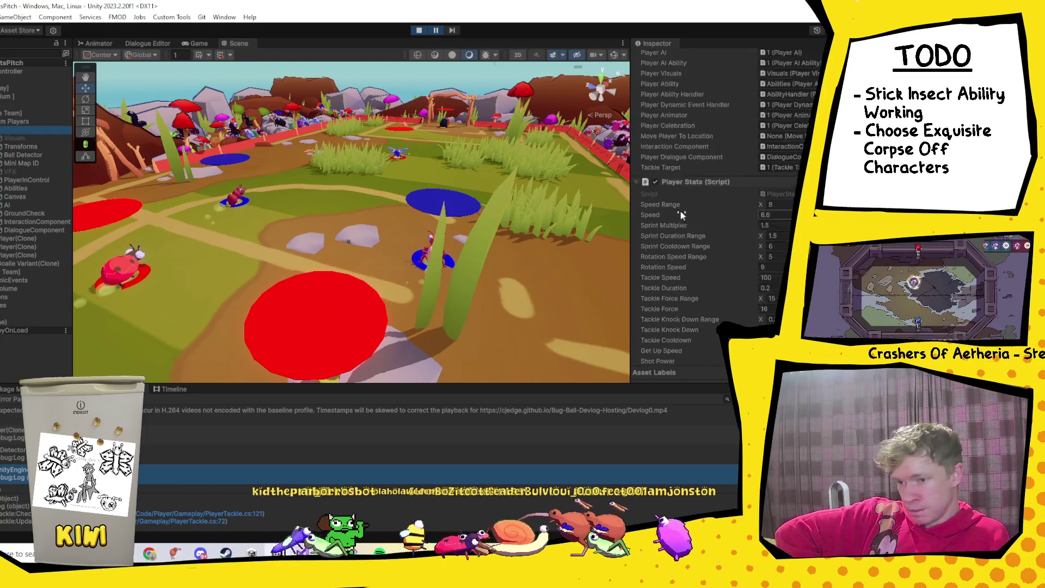
Step: Collapse Player, Player Stats, Player Movement, Shoot, Player Tackle, Capsule Collider, Pass and Animator components
left_click(636, 133)
left_click(638, 143)
left_click(635, 156)
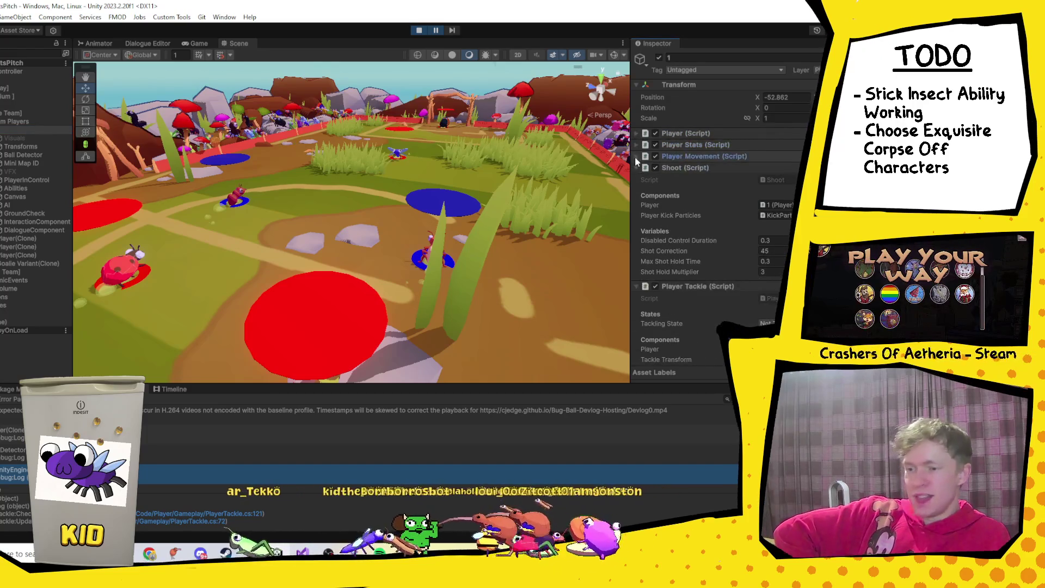
left_click(635, 168)
left_click(636, 179)
left_click(634, 191)
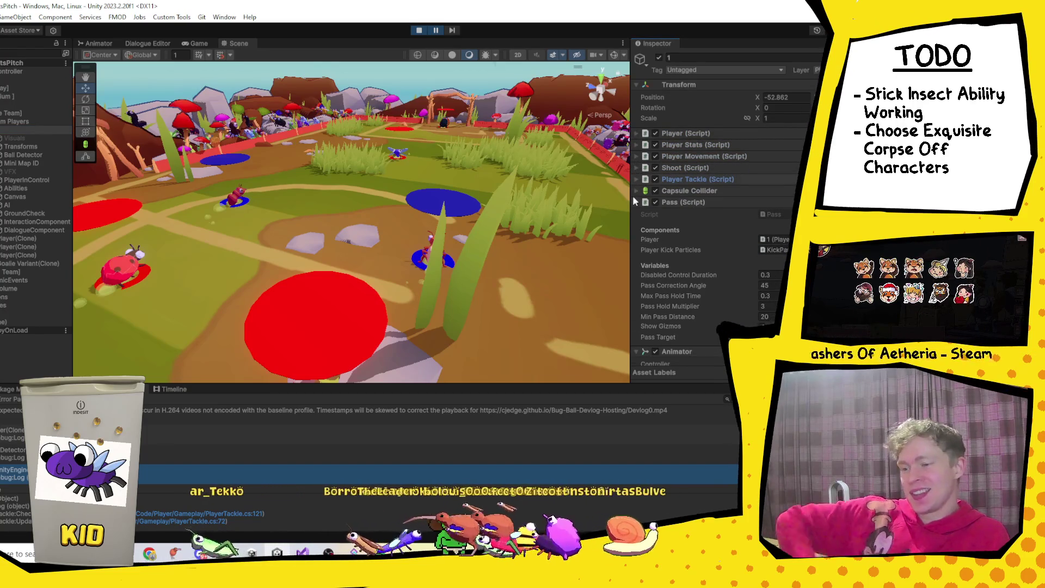
left_click(634, 202)
left_click(636, 214)
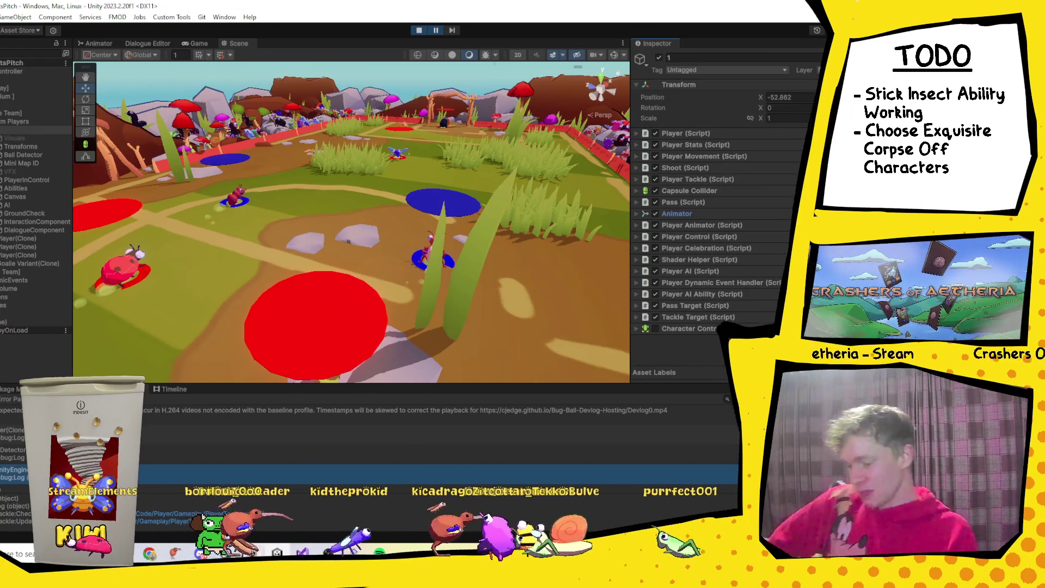
key("alt+Tab")
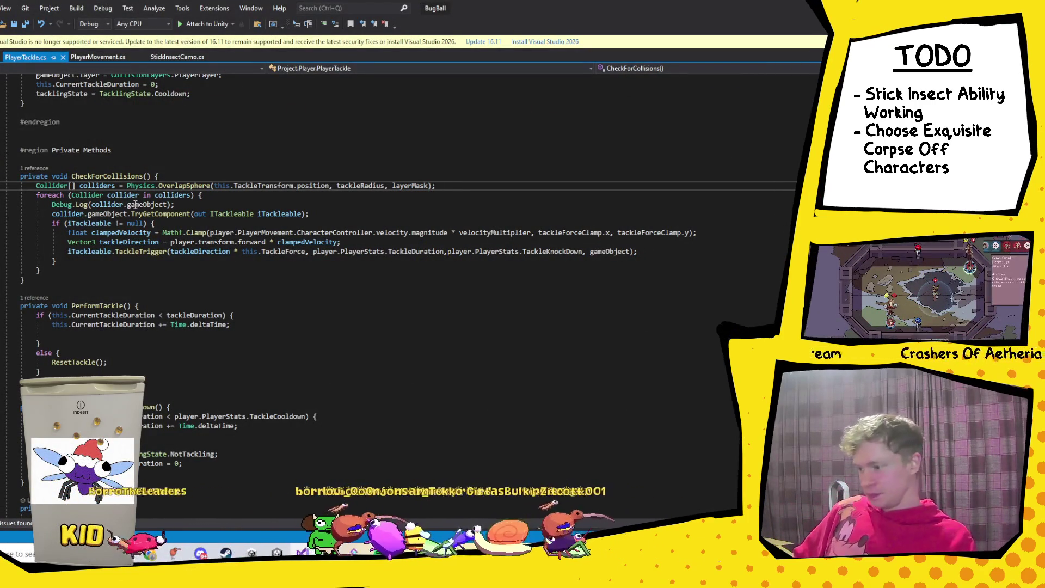
Step: Extend the Debug.Log to also print collider.gameObject.layer, save PlayerTackle.cs, and return to Unity
left_click(214, 198)
left_click(168, 205)
type("+ c")
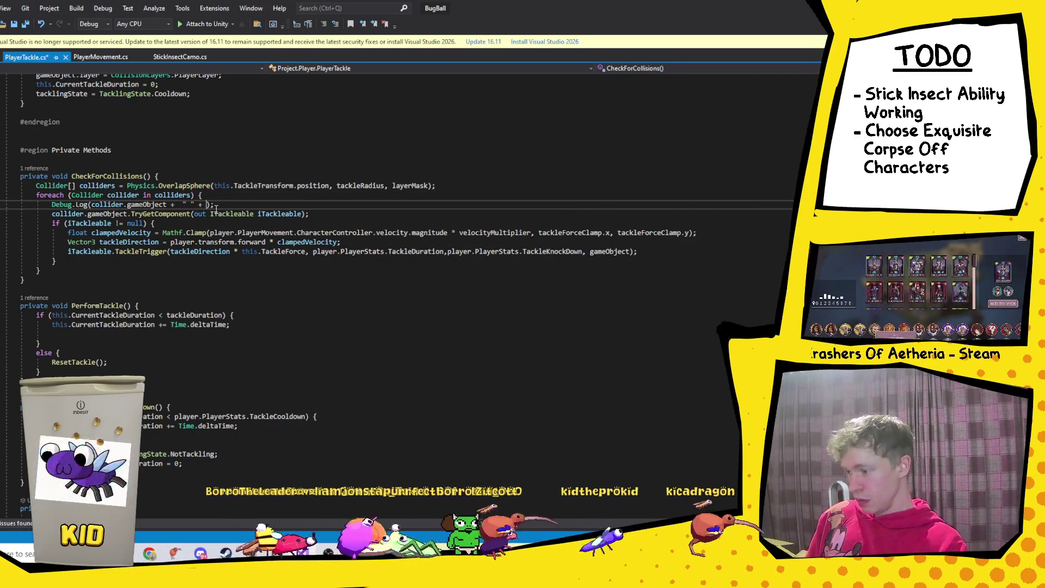
type("ollider.gameObject")
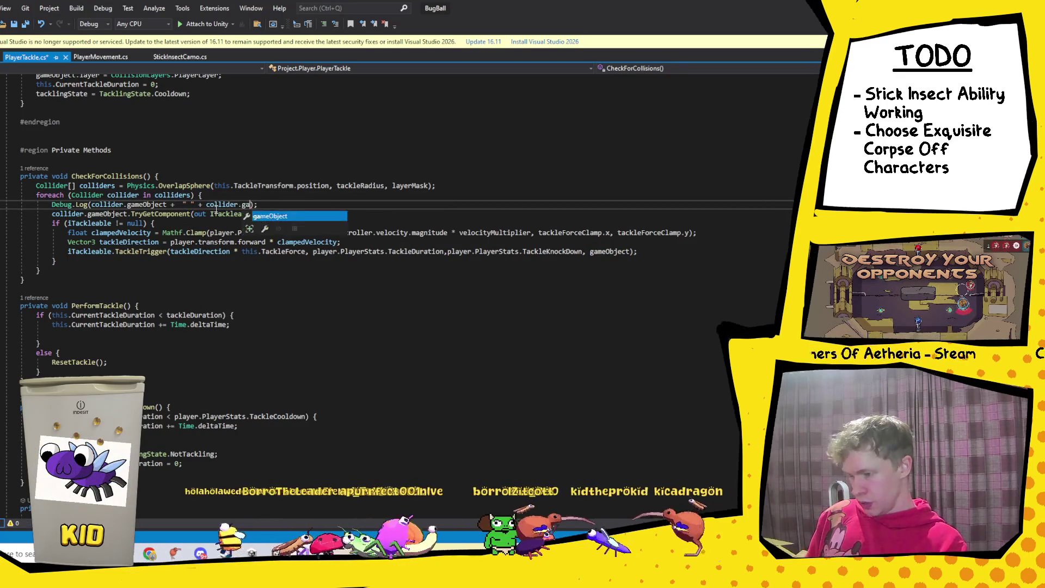
type(".layer")
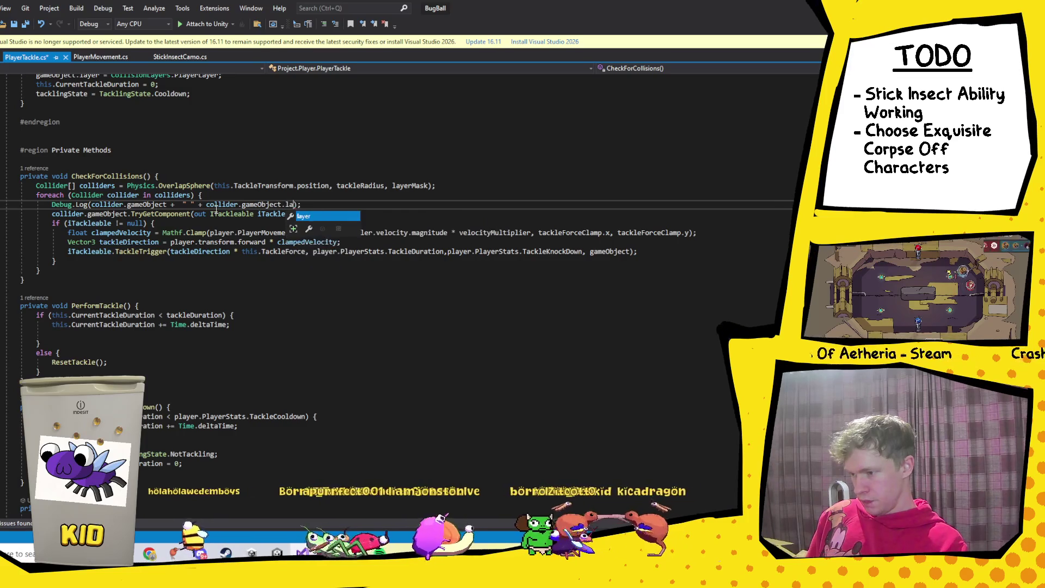
key("ctrl+s")
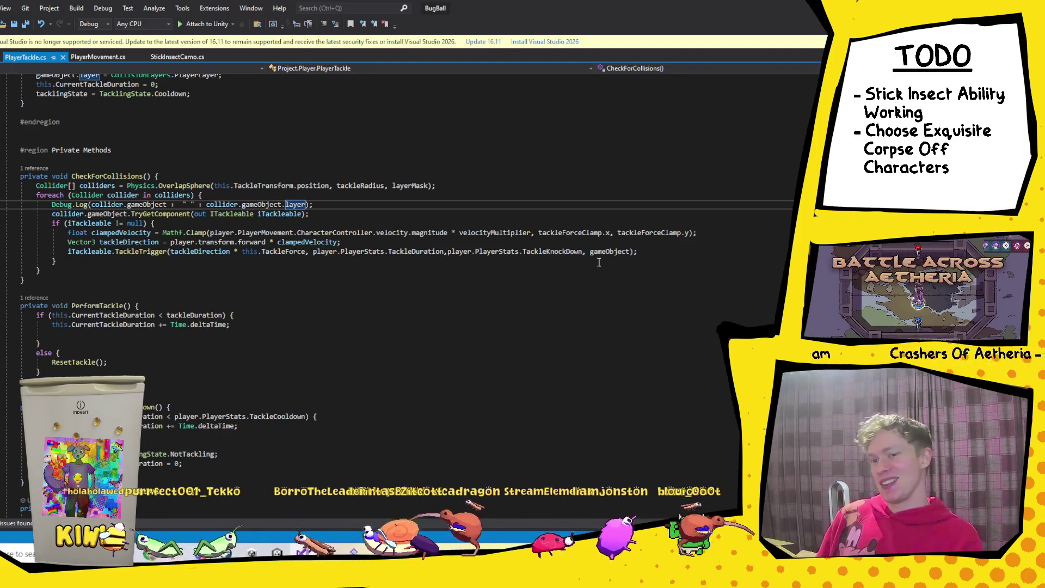
left_click(361, 204)
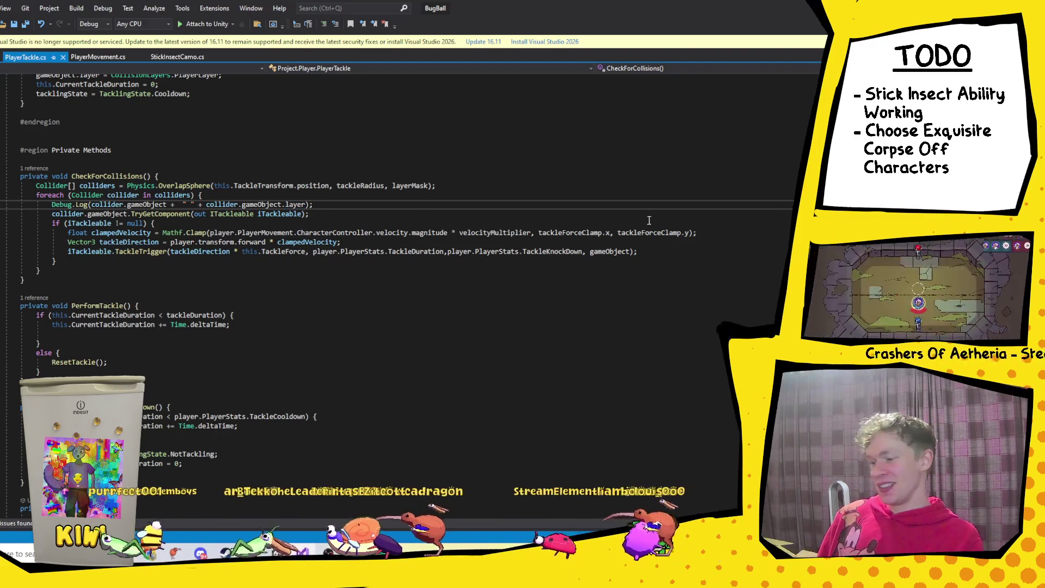
key("alt+Tab")
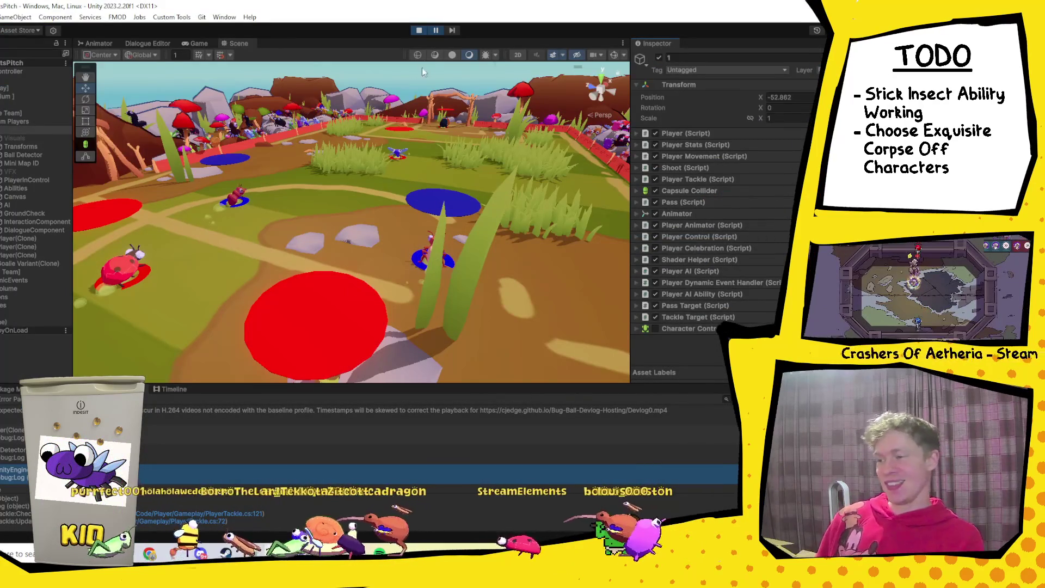
Step: Stop and restart play mode to run the updated tackle script
left_click(422, 31)
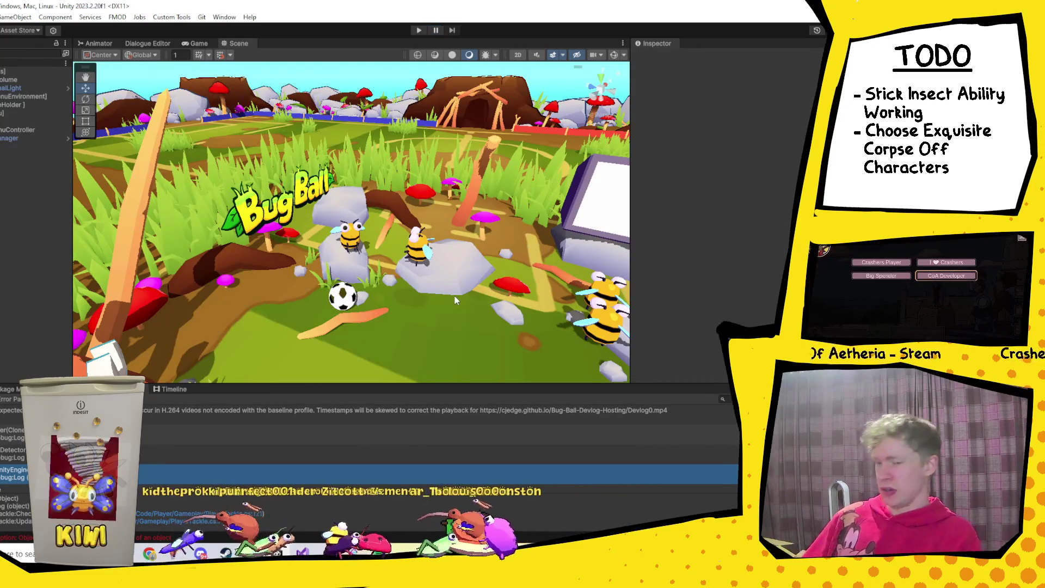
left_click(419, 30)
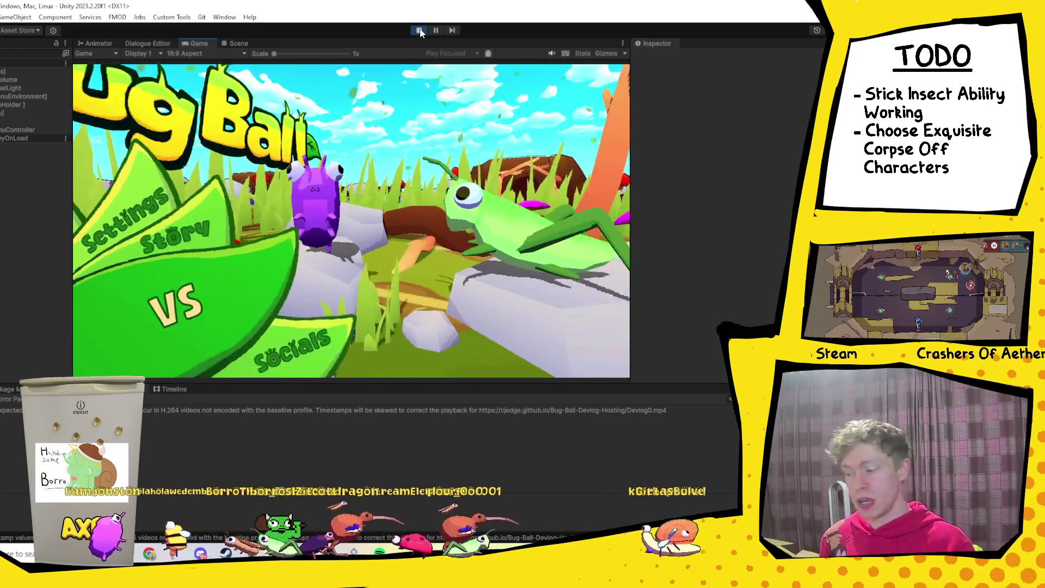
Step: Start a new VS match, pause it, and view the pitch in the Scene view
key("Return")
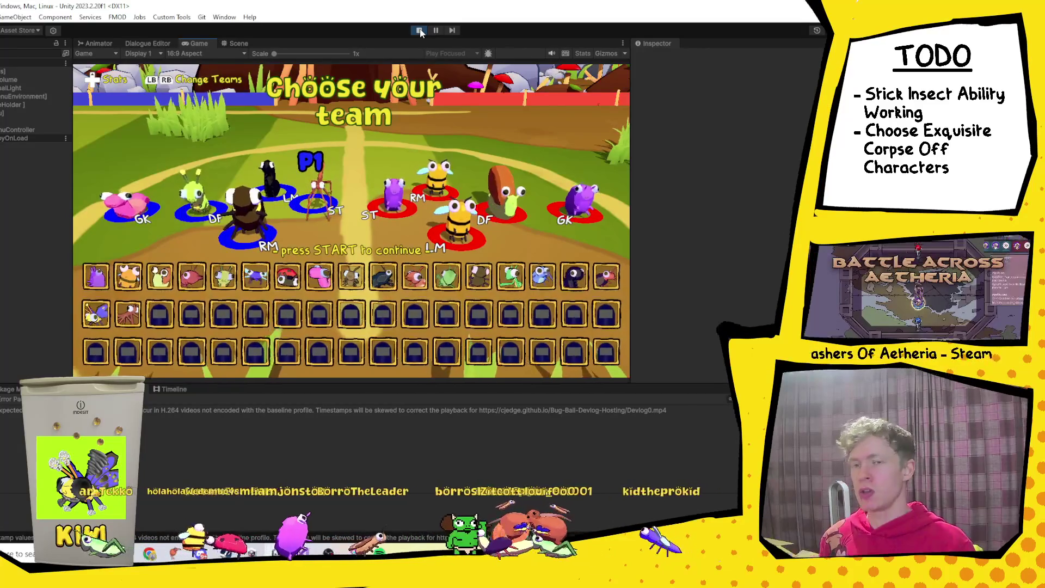
key("Return")
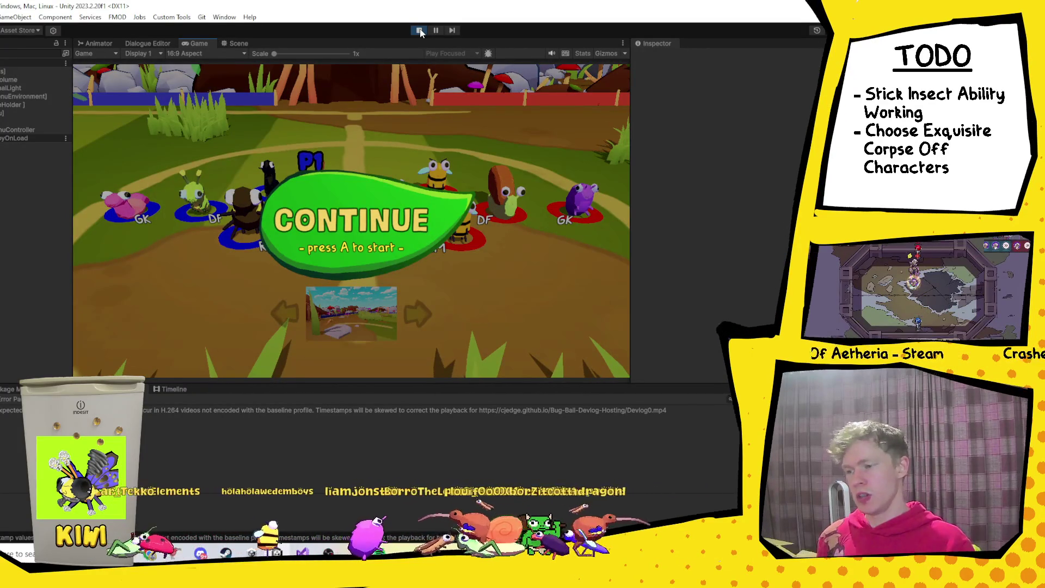
key("Return")
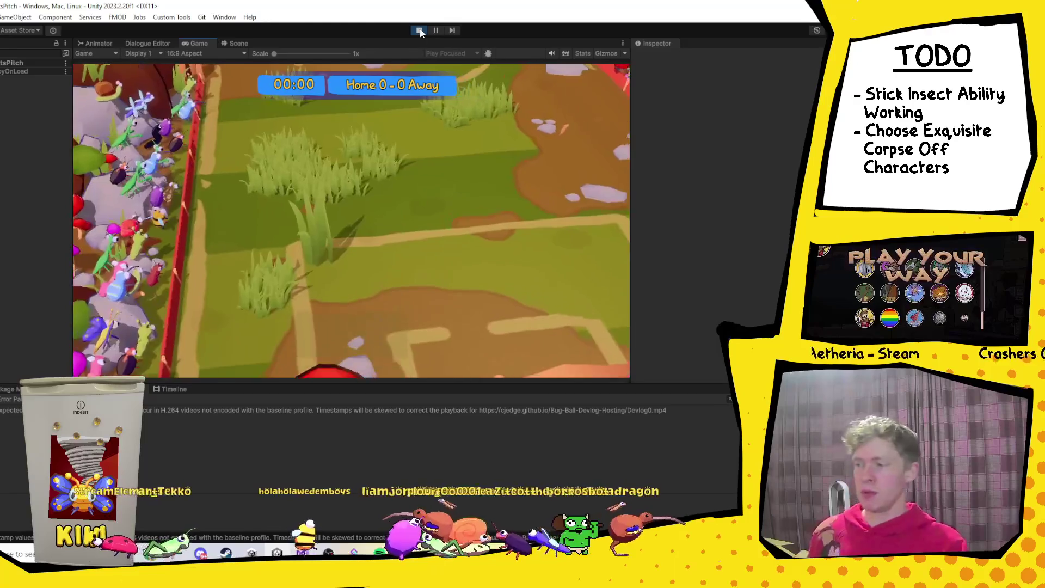
left_click(439, 32)
key("ctrl+1")
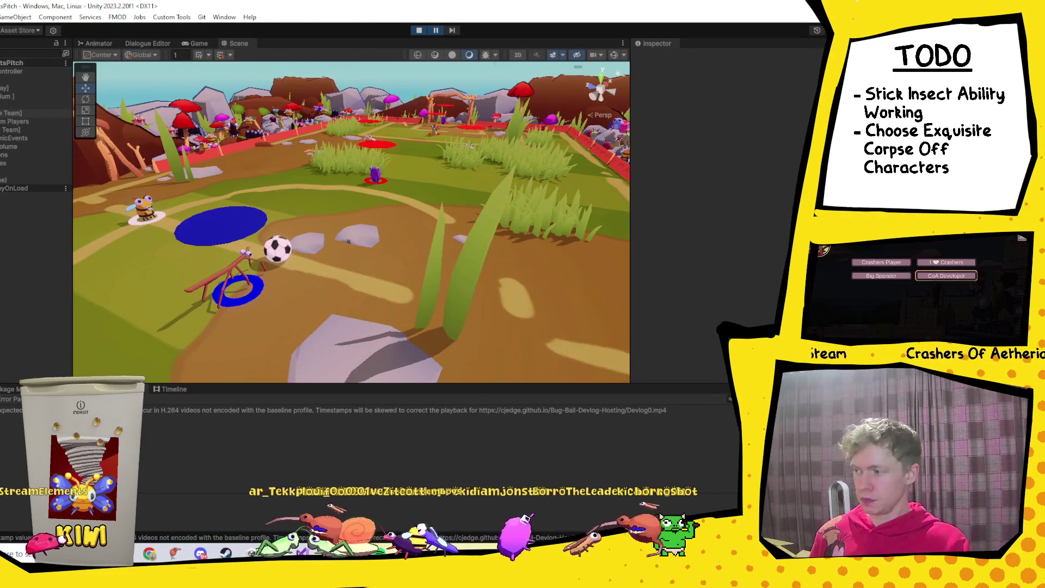
Step: Rename the stick insect player clone to 1, resume the match, and inspect a PlayerTackle log's stack trace
left_click(18, 130)
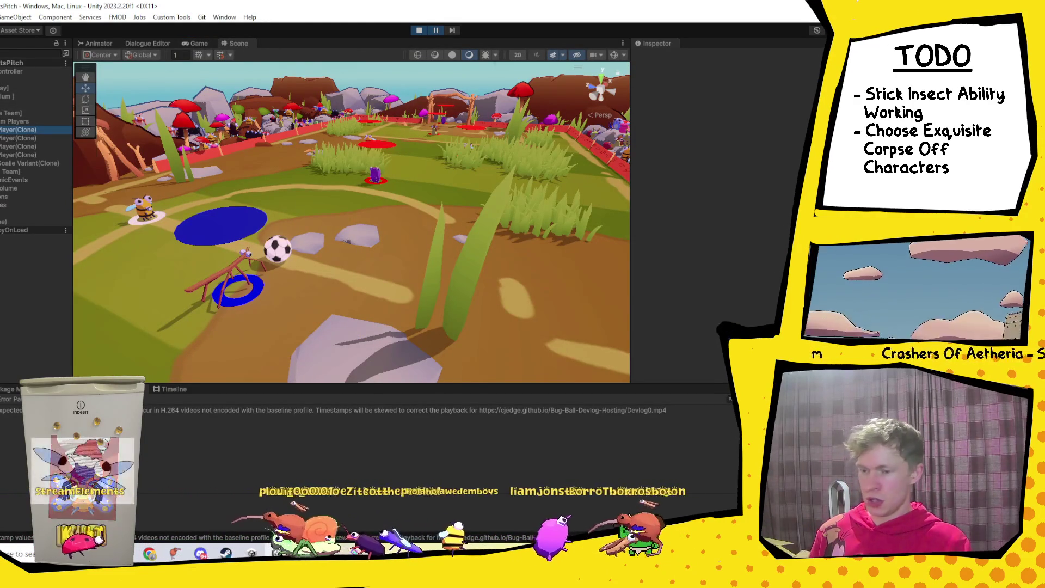
left_click(723, 56)
type("1")
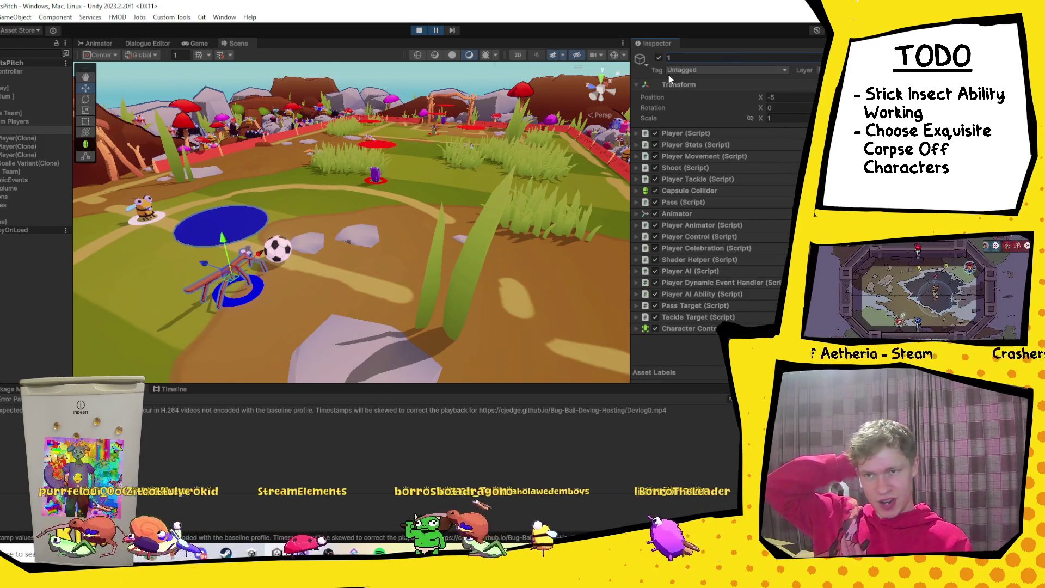
left_click(438, 30)
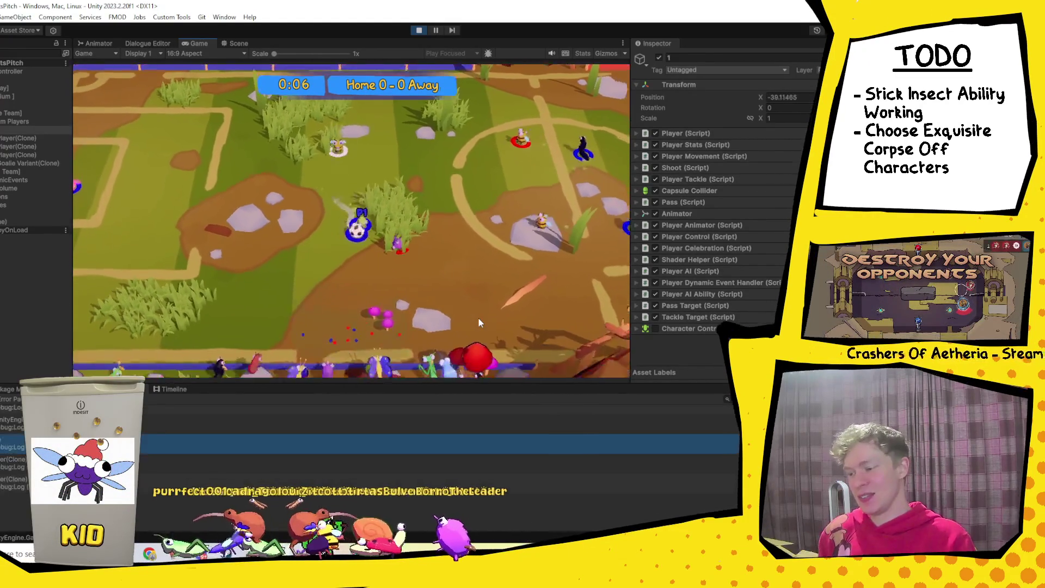
key("ctrl+1")
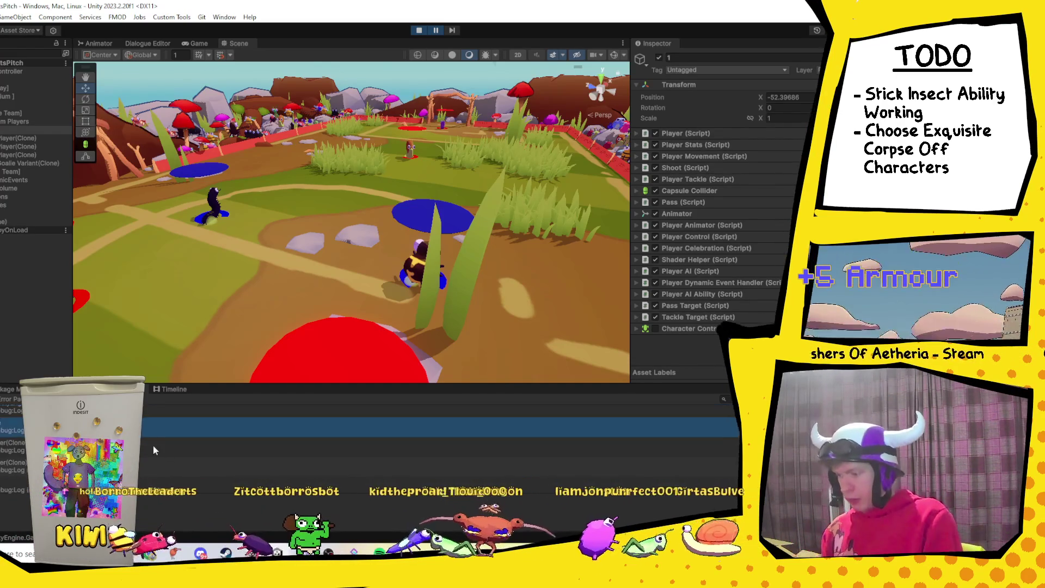
left_click(163, 454)
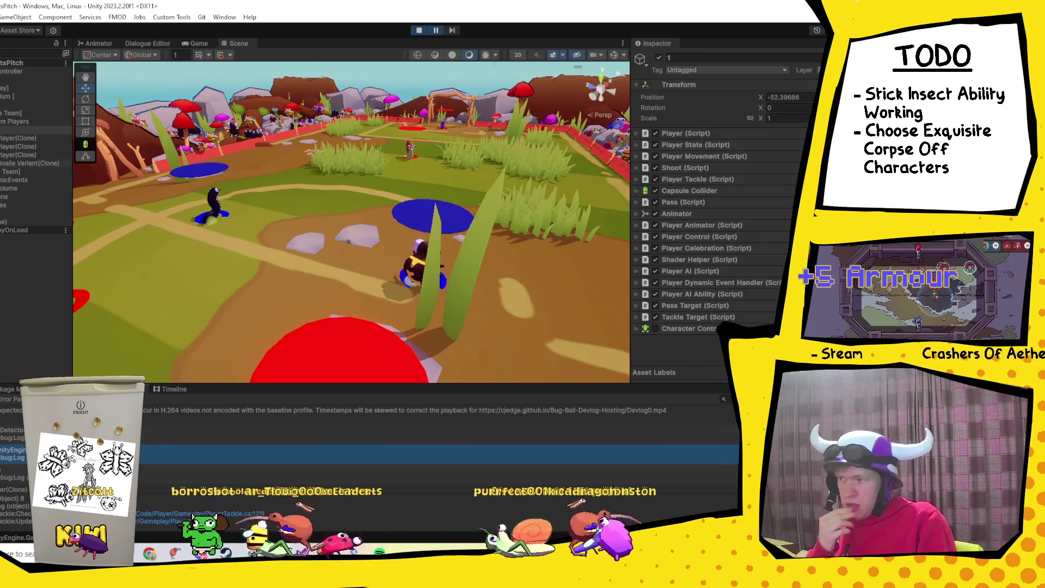
Step: Inspect player 1's Transforms and Visuals children under Team Players, then switch to the IMDb page
left_click(20, 131)
key("Right")
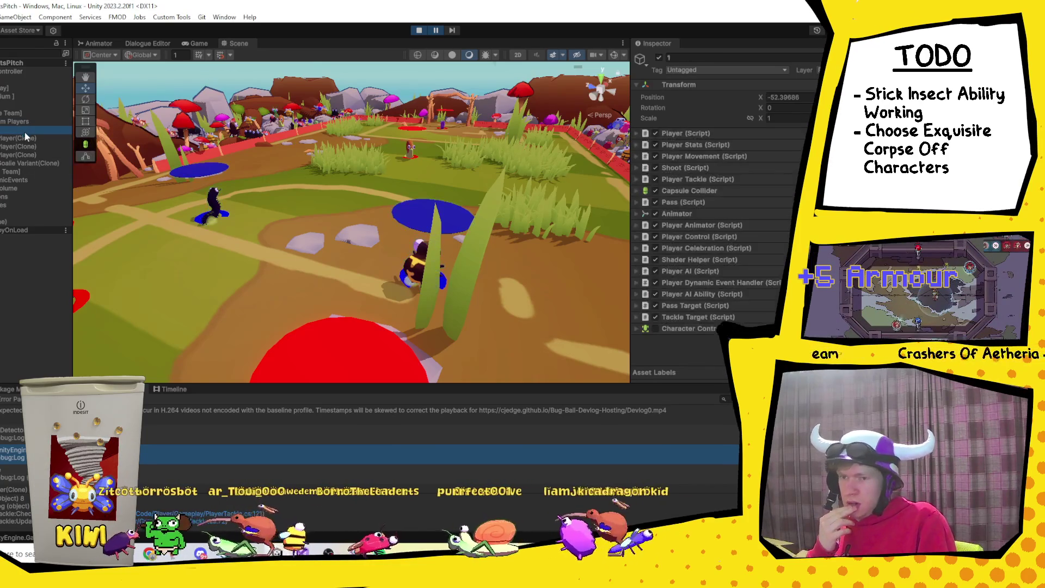
left_click(8, 146)
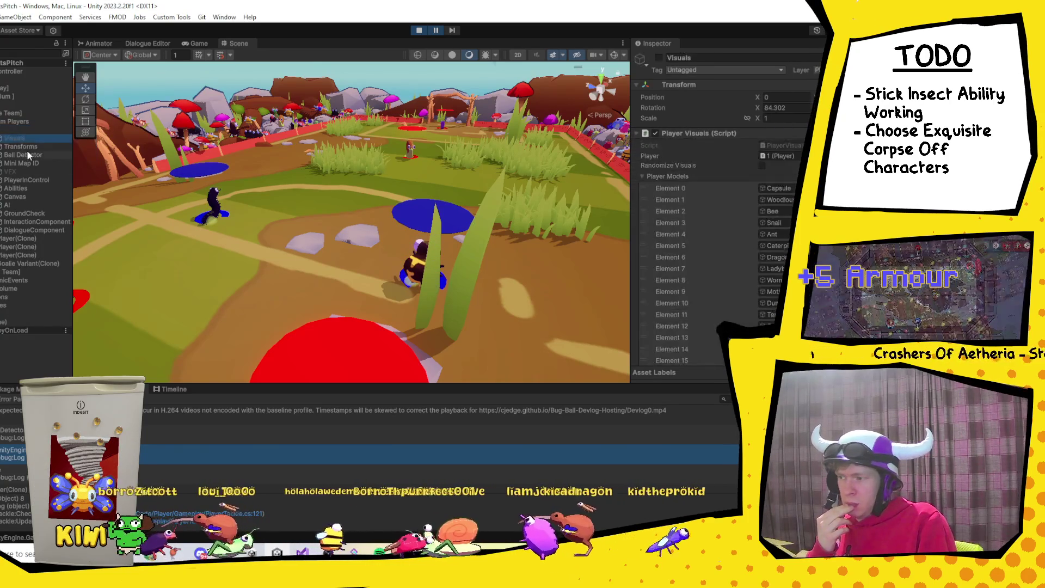
left_click(10, 138)
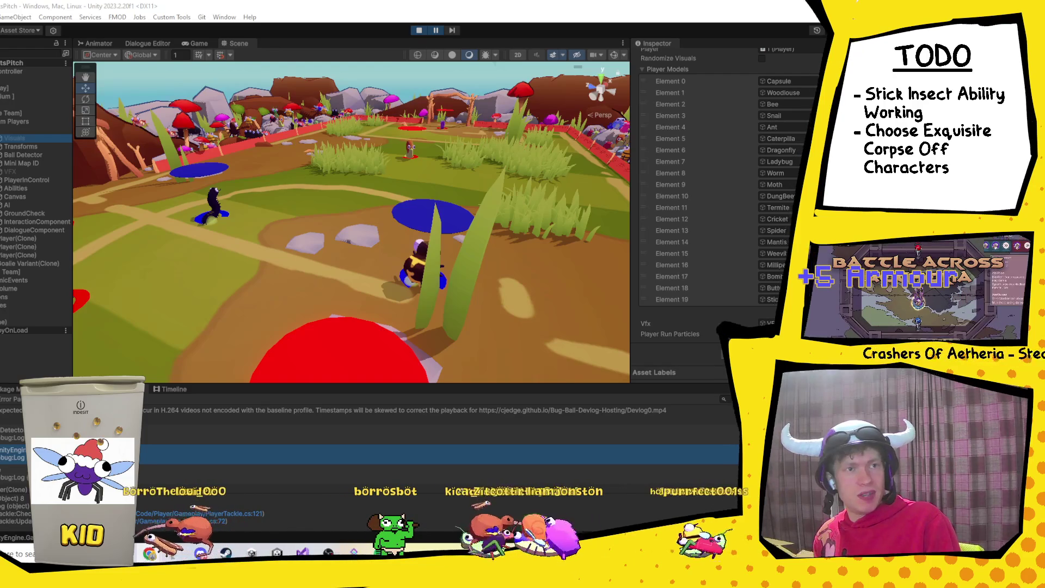
key("alt+Tab")
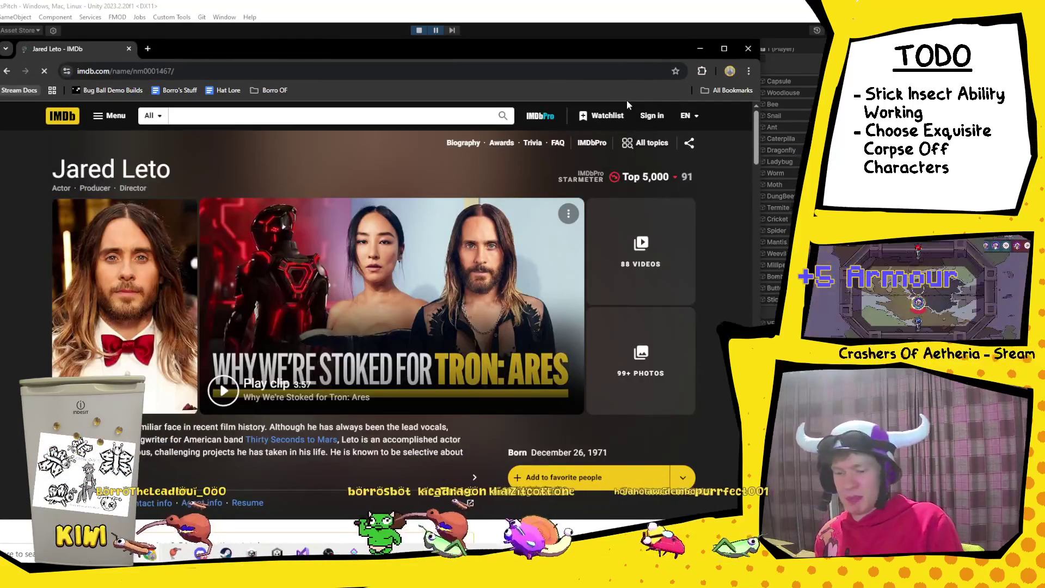
Step: Maximise the browser and scroll down the actor's IMDb profile page
key("super+Up")
scroll(595, 204, "down", 10)
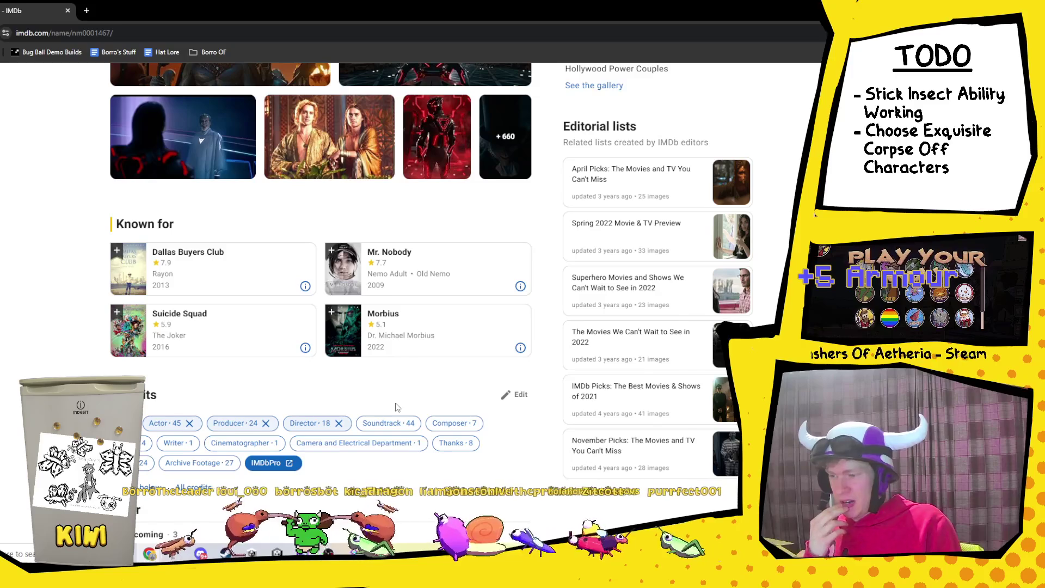
scroll(336, 412, "down", 1)
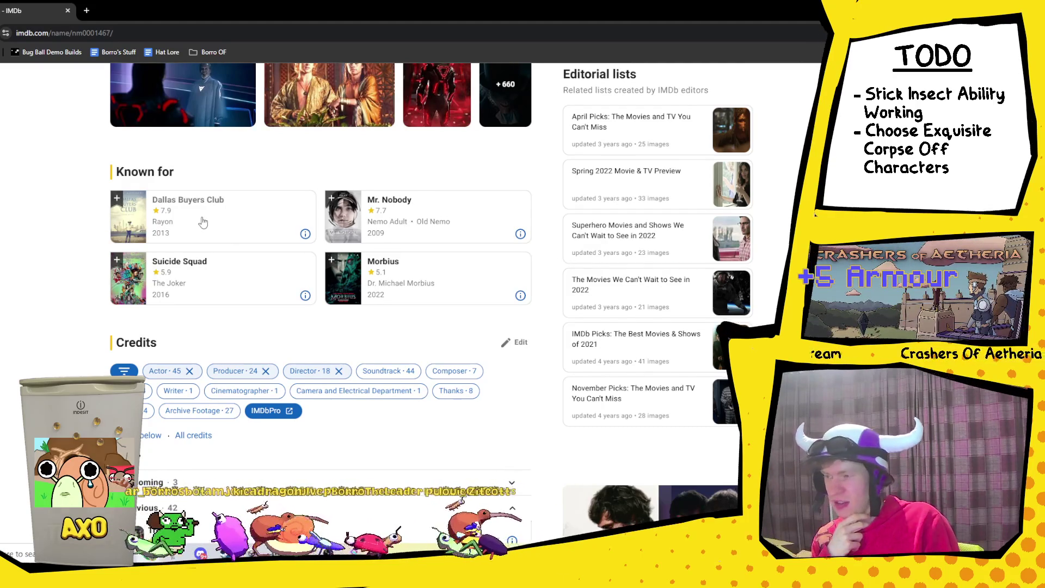
scroll(267, 349, "up", 3)
scroll(268, 330, "down", 3)
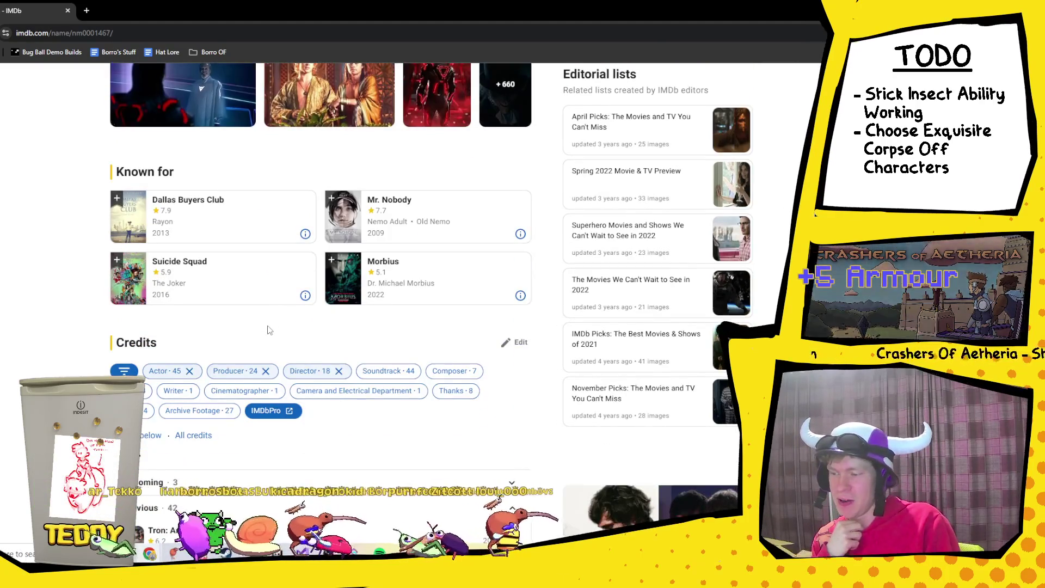
scroll(267, 330, "down", 3)
scroll(268, 329, "down", 2)
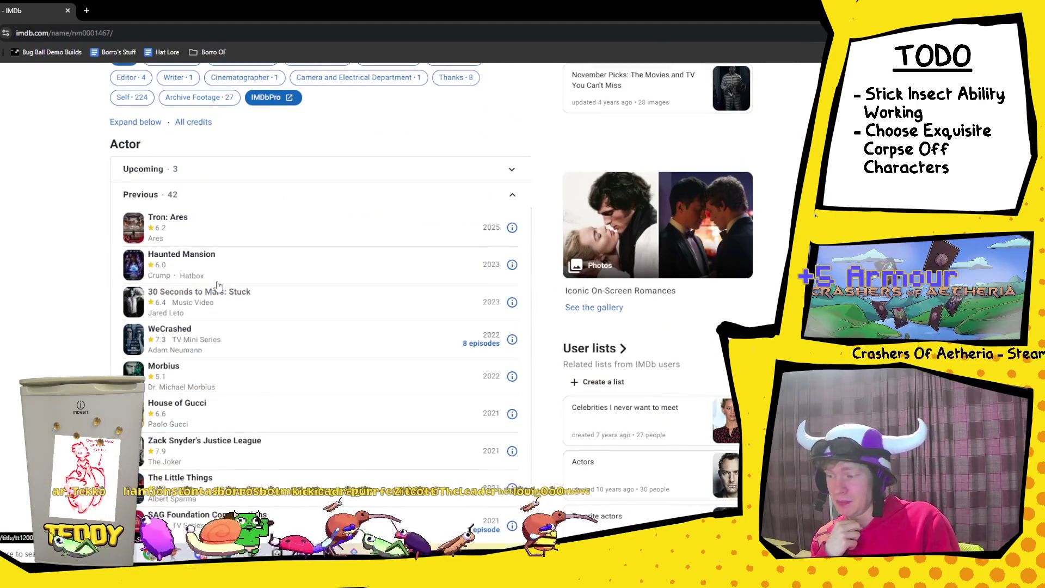
scroll(197, 234, "up", 5)
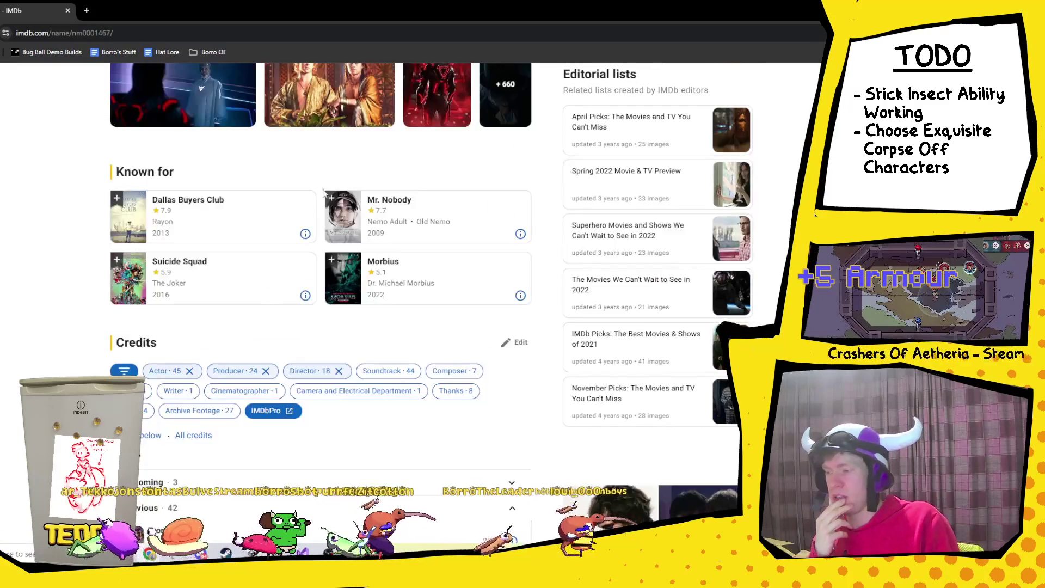
scroll(206, 201, "down", 2)
scroll(316, 250, "down", 4)
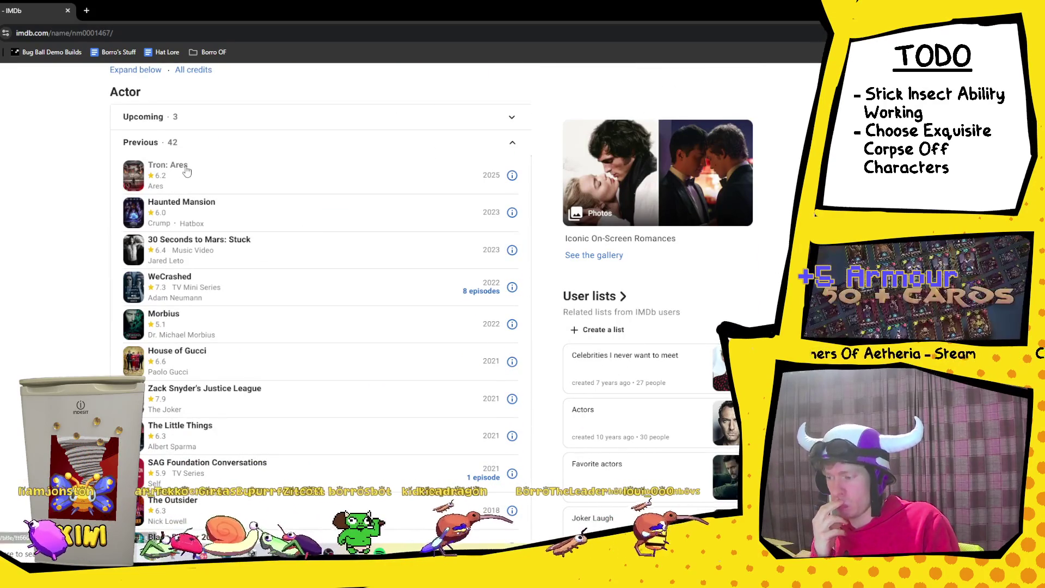
Step: Scroll through the actor's Previous credits and open the Fight Club title page
scroll(190, 185, "down", 3)
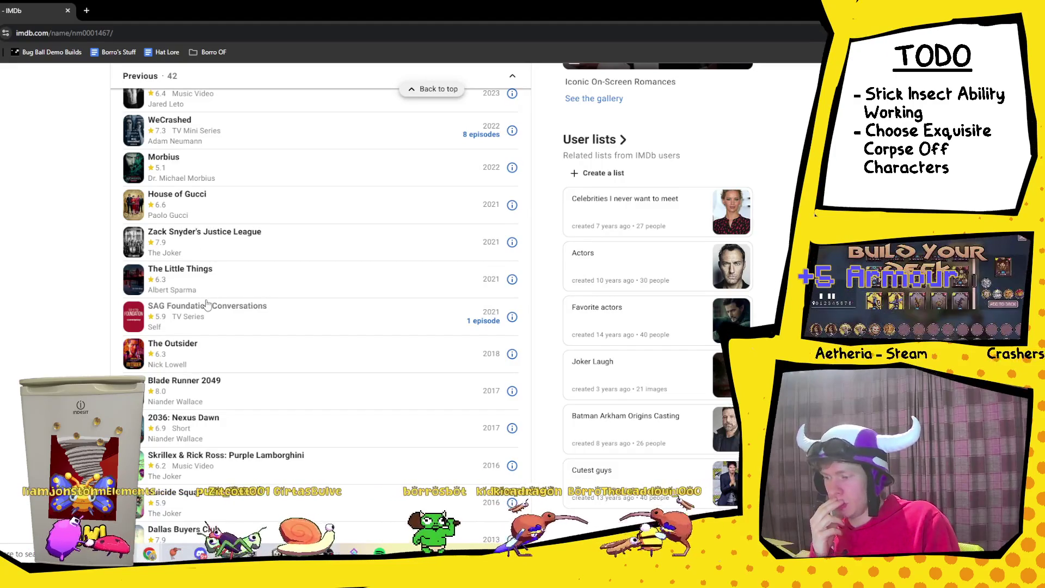
scroll(206, 304, "down", 1)
scroll(207, 304, "down", 2)
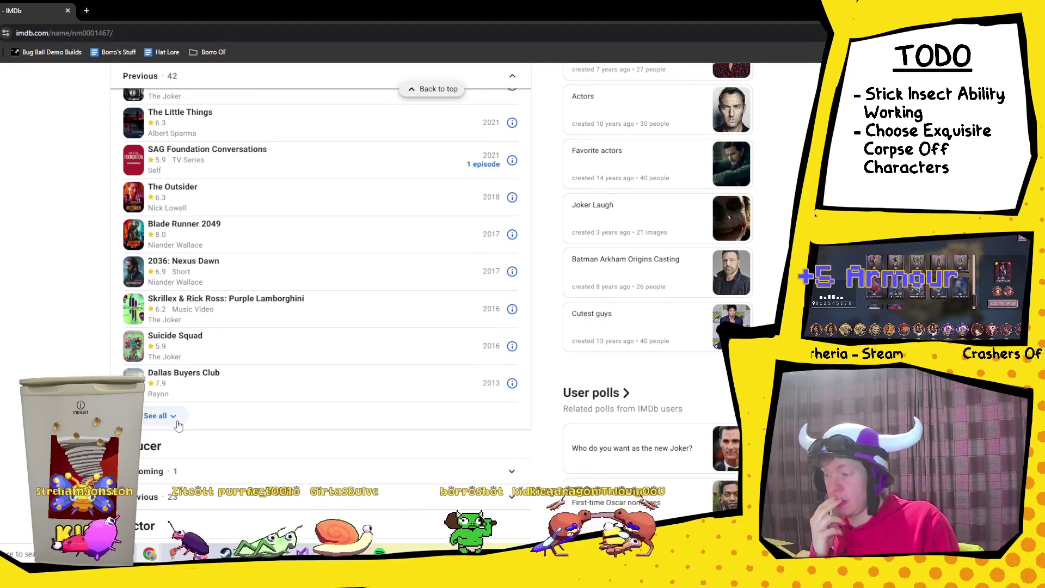
scroll(213, 323, "down", 1)
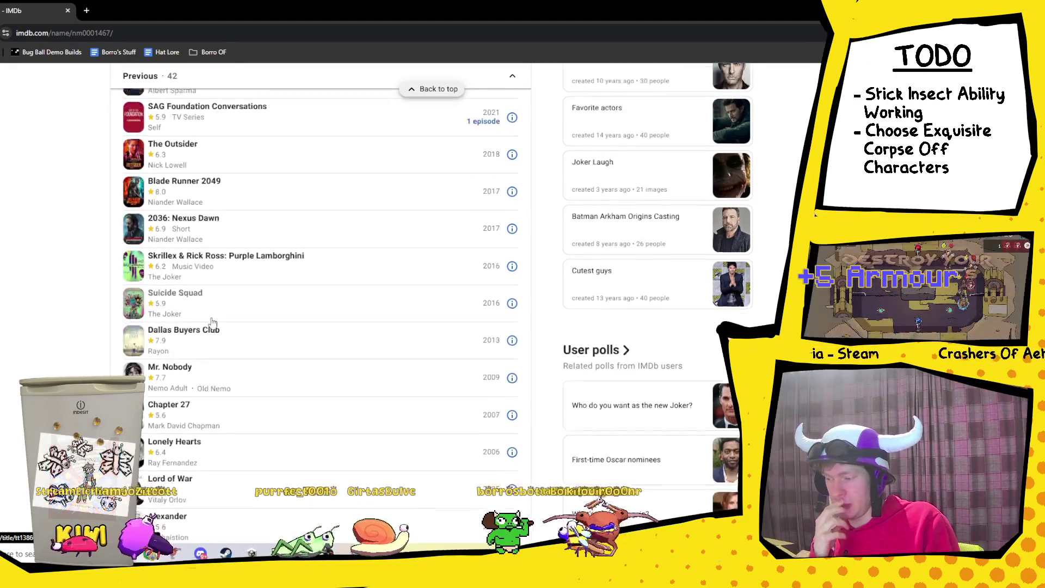
scroll(217, 335, "down", 2)
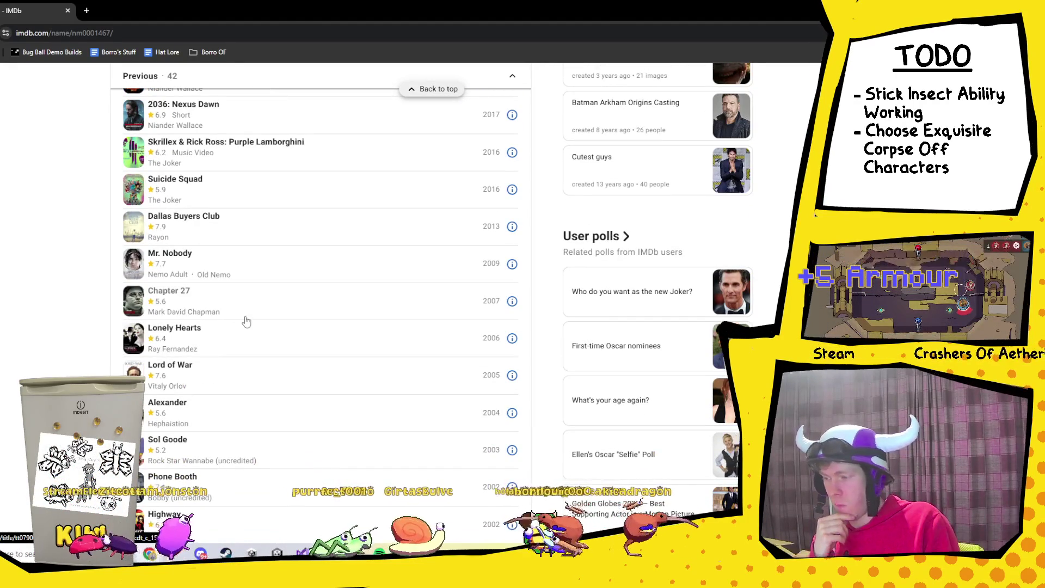
scroll(246, 321, "down", 1)
scroll(246, 321, "down", 2)
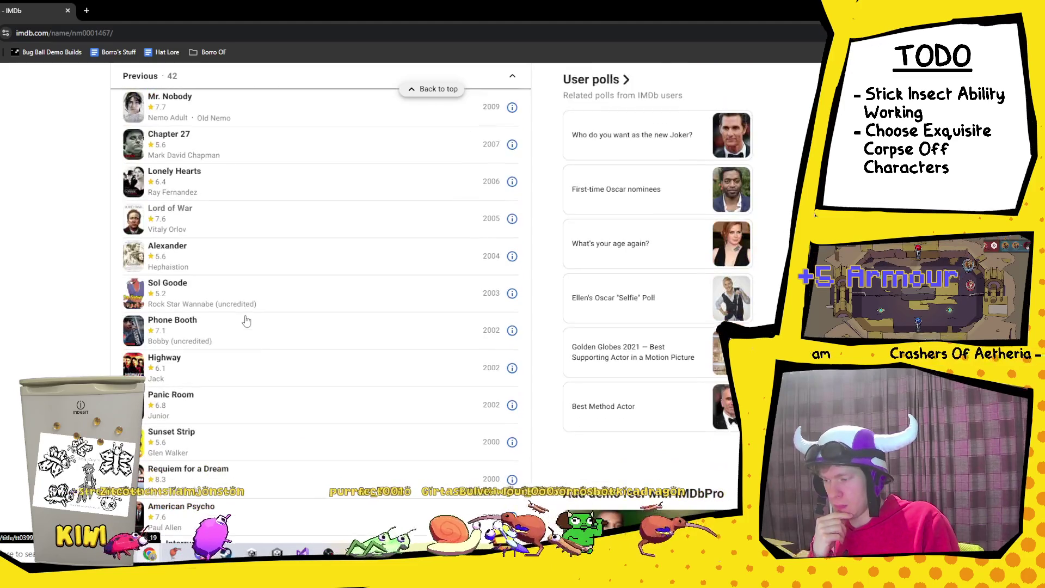
scroll(246, 321, "down", 1)
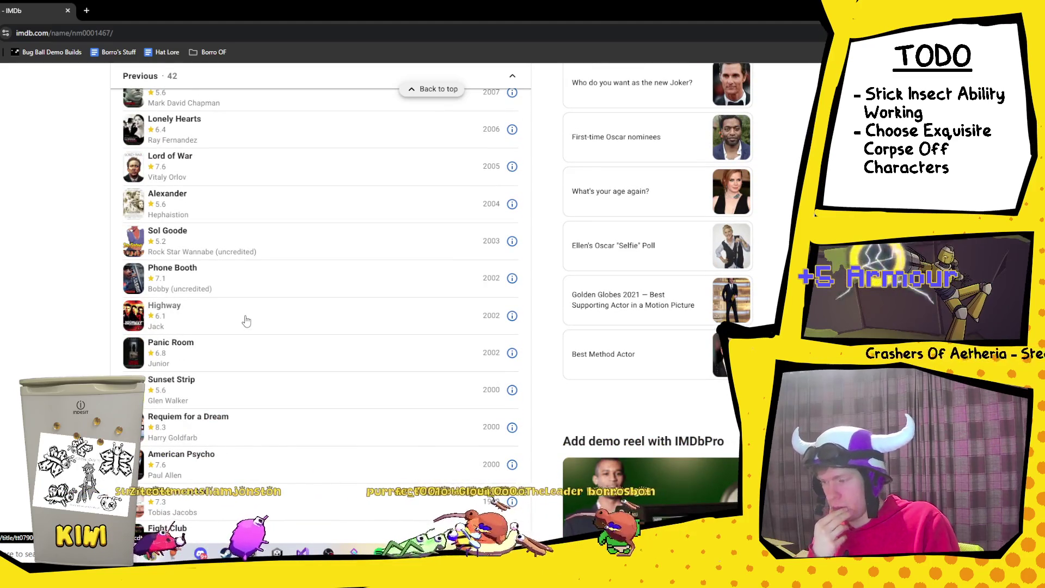
scroll(246, 321, "down", 1)
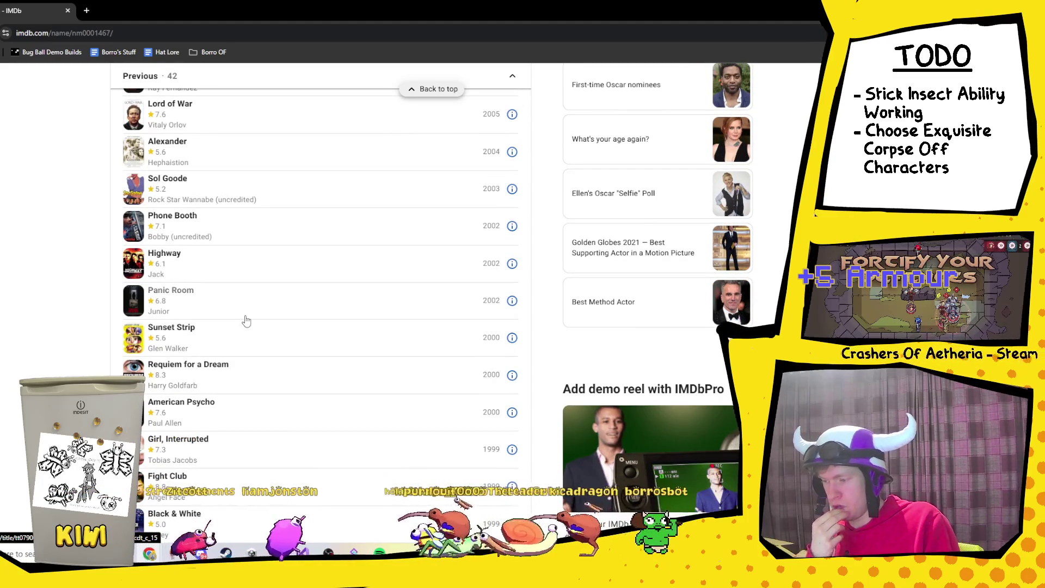
scroll(180, 361, "down", 1)
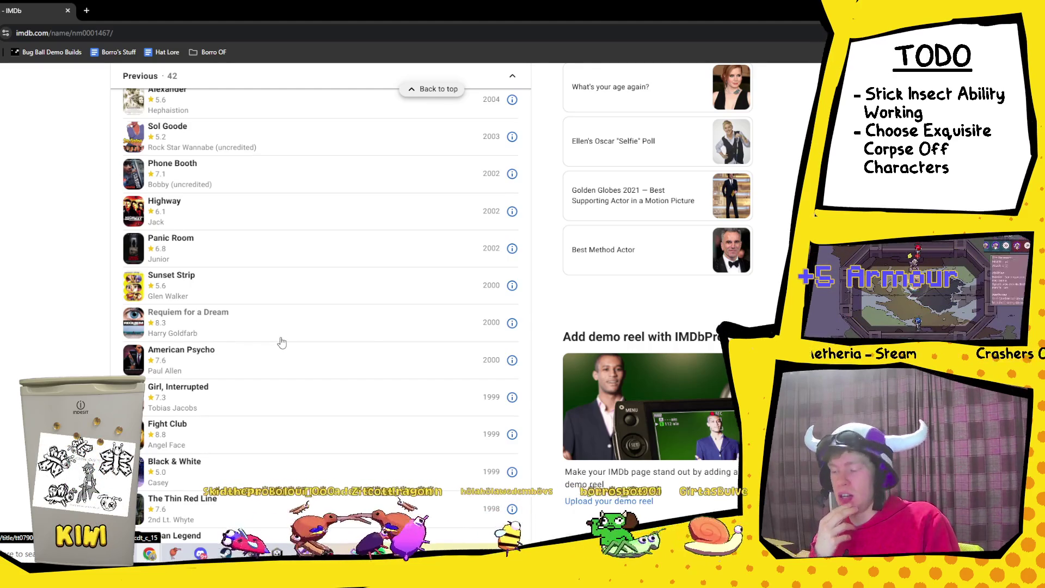
scroll(281, 342, "down", 2)
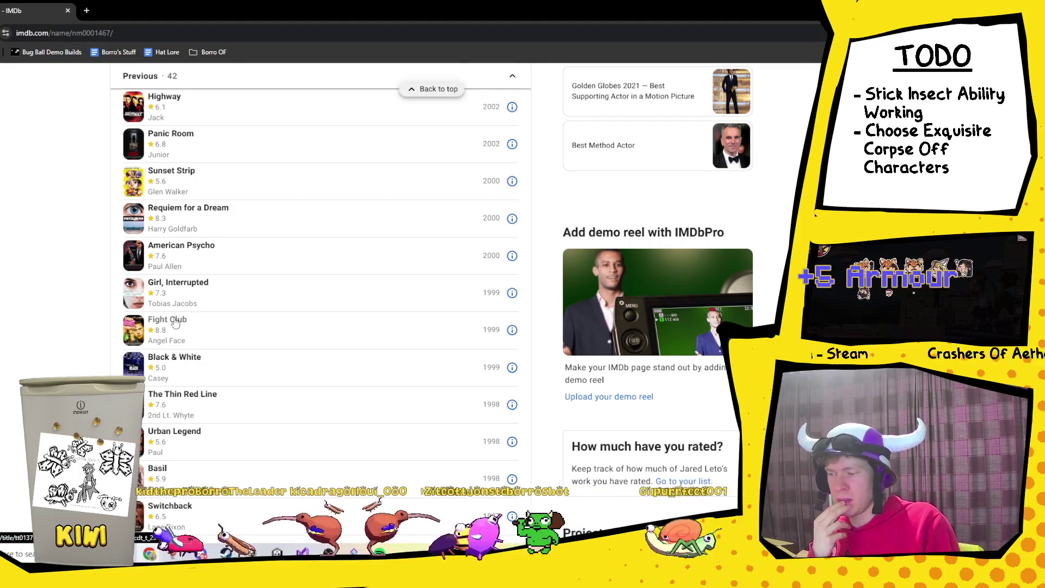
scroll(368, 344, "down", 2)
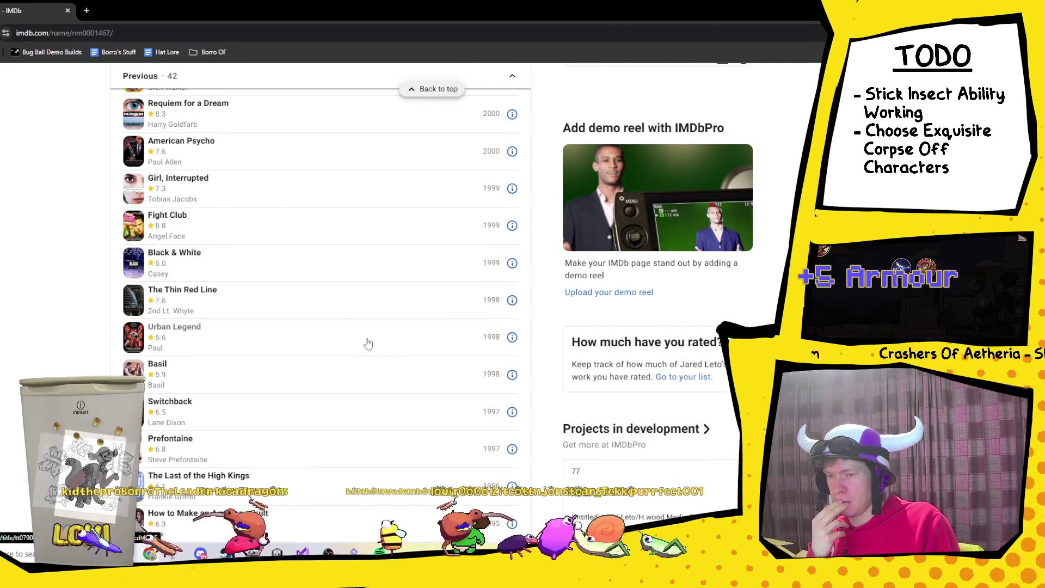
left_click(183, 222)
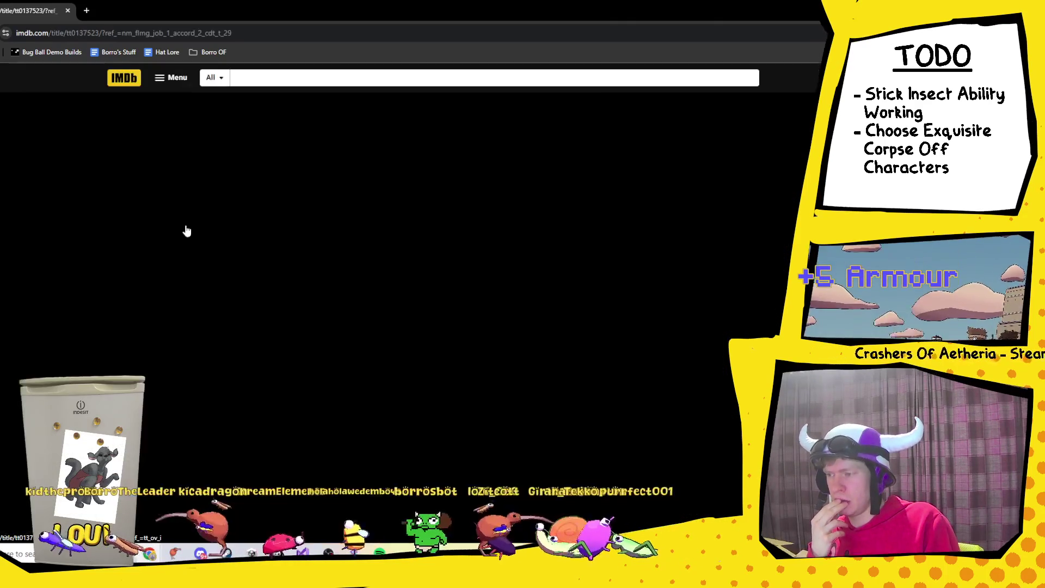
Step: Scroll the Fight Club page and search it for the actor's name
scroll(466, 340, "down", 8)
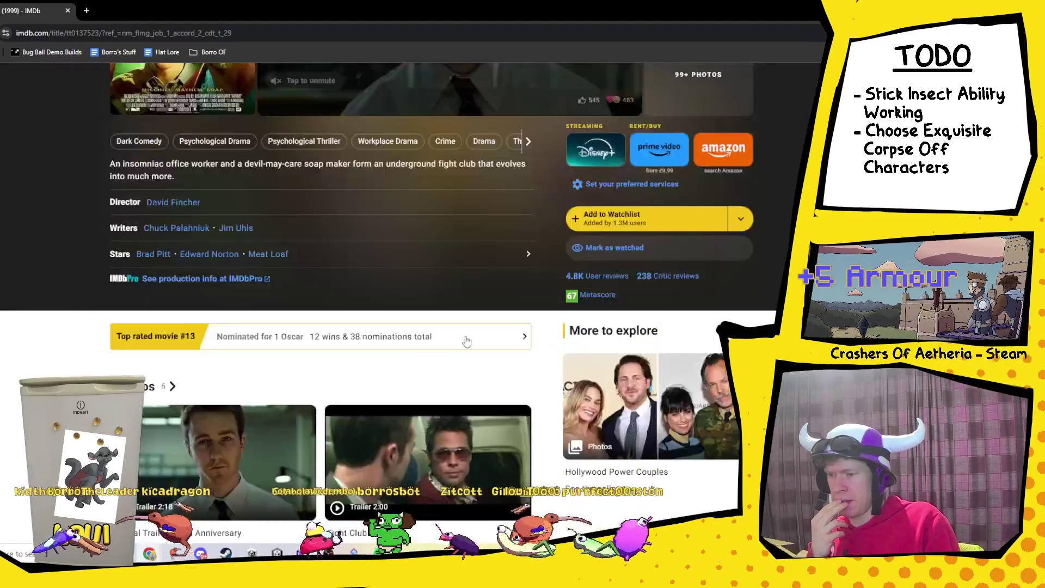
scroll(466, 340, "down", 12)
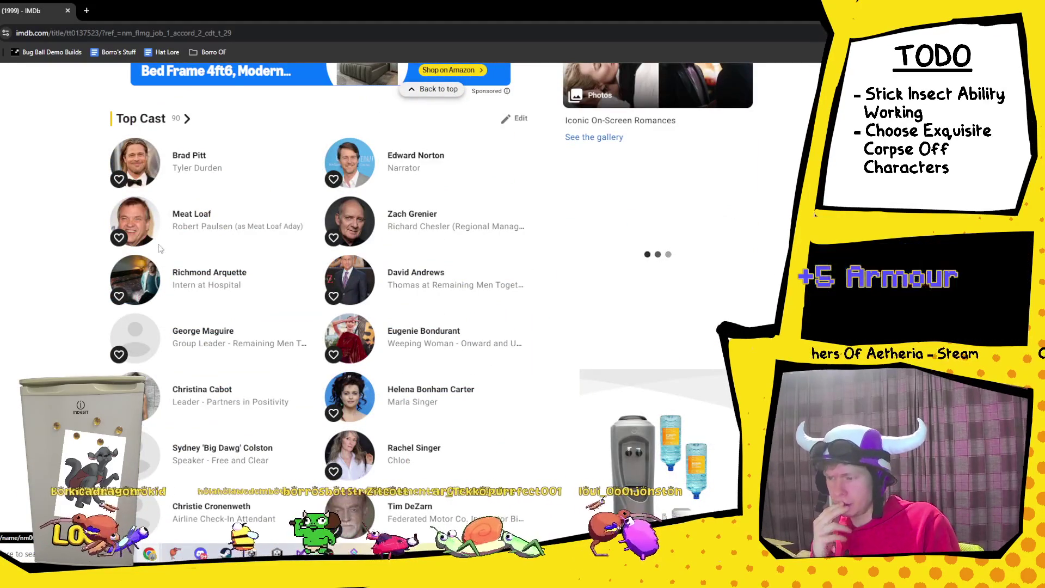
scroll(365, 218, "down", 2)
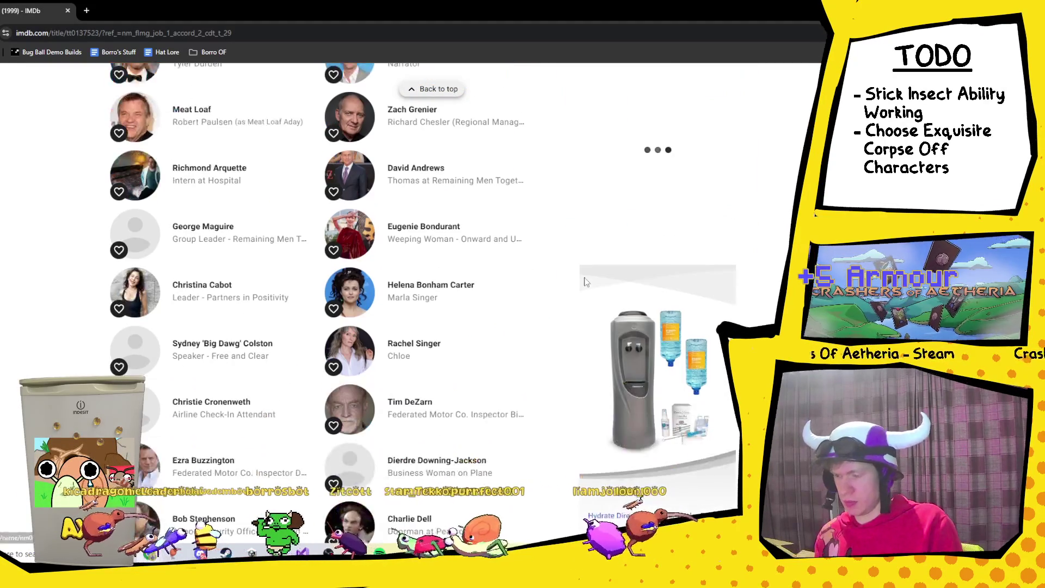
key("ctrl+f")
type("jared")
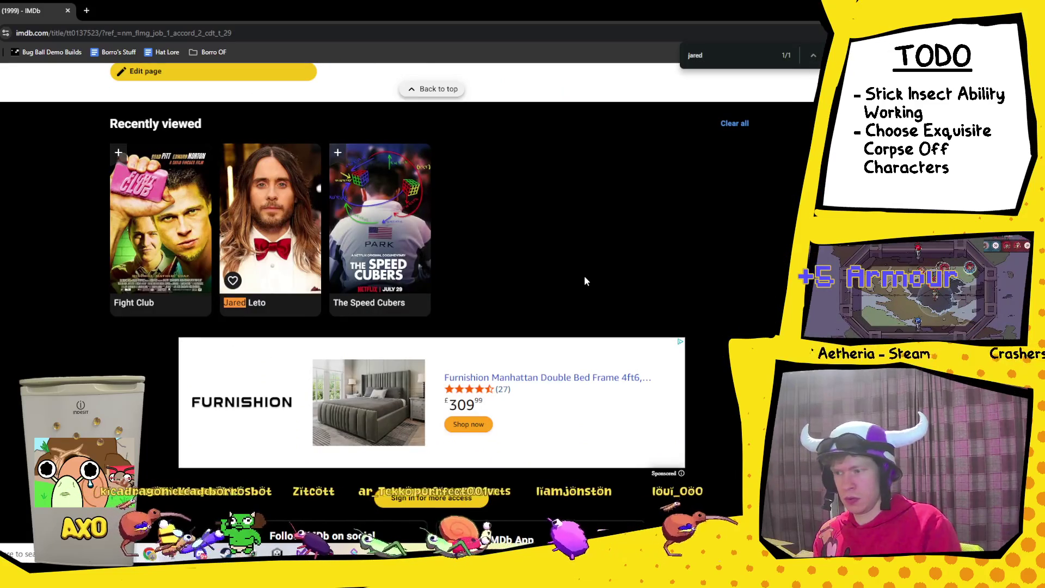
scroll(586, 280, "up", 10)
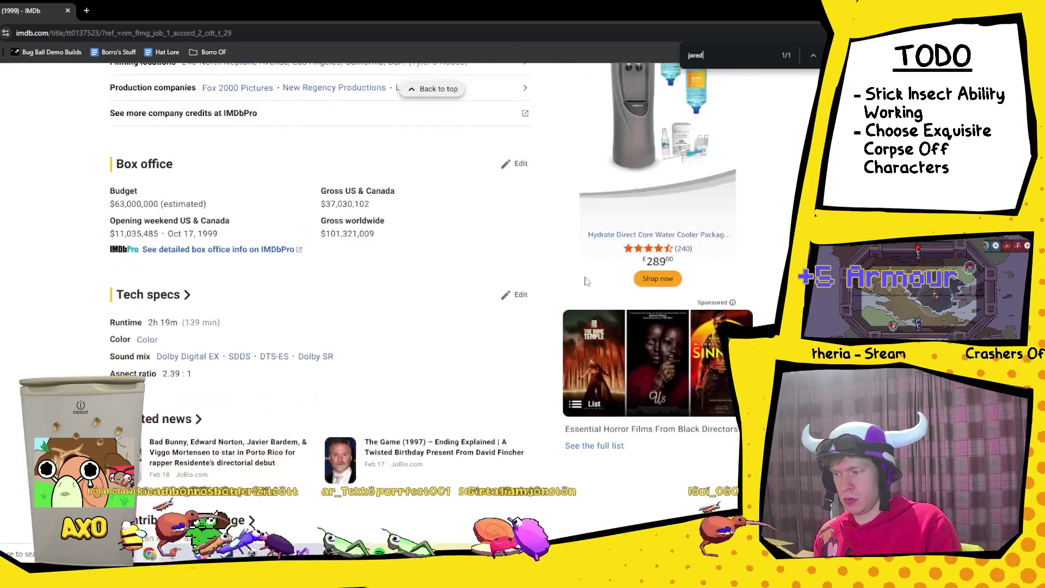
scroll(586, 281, "up", 20)
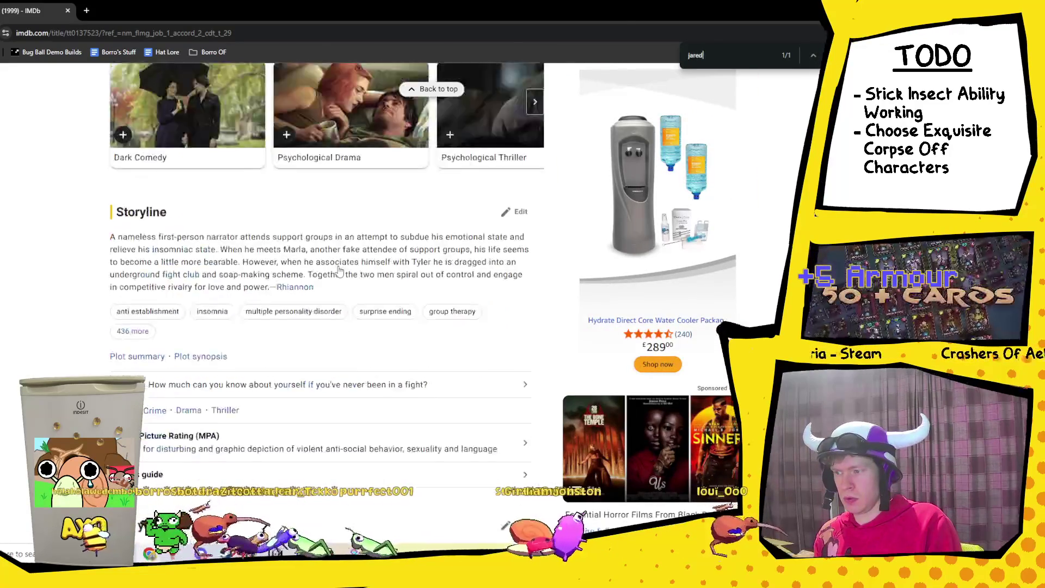
scroll(339, 270, "up", 15)
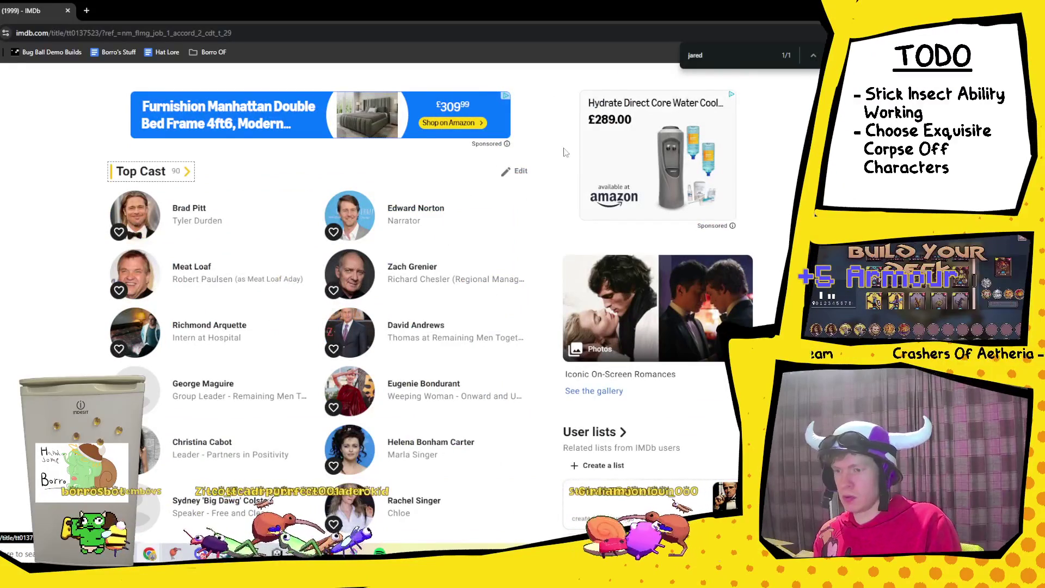
Step: Find the actor in the full cast list and open the Angel Face character page
scroll(436, 229, "down", 4)
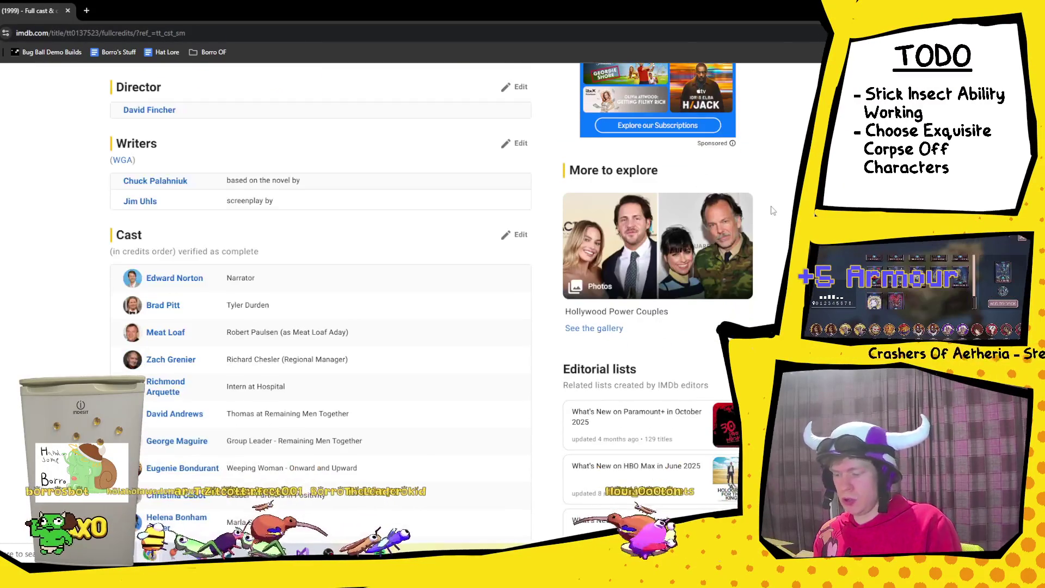
key("ctrl+f")
key("BackSpace")
type("jare")
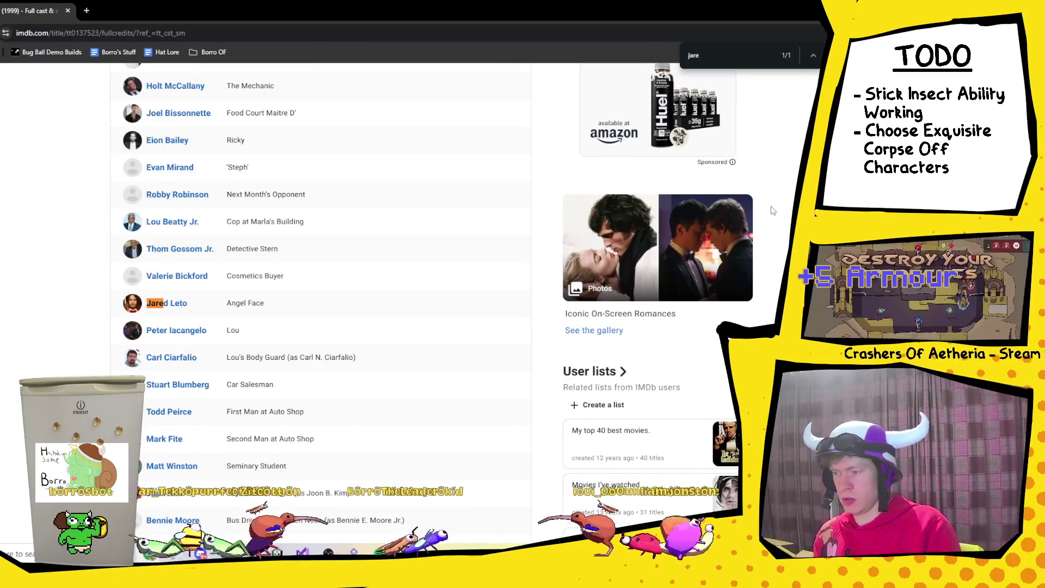
type("d")
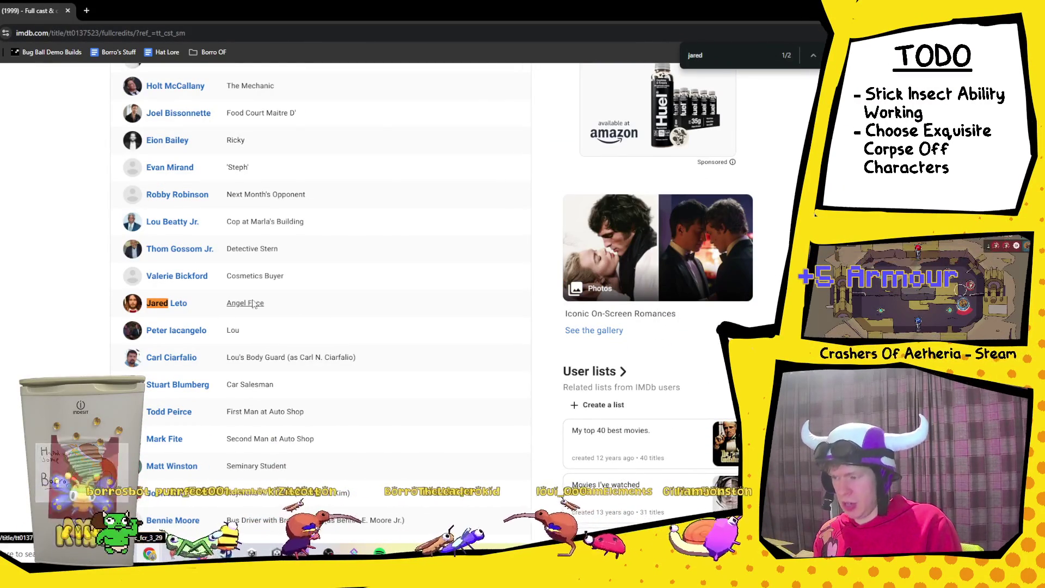
left_click(253, 303)
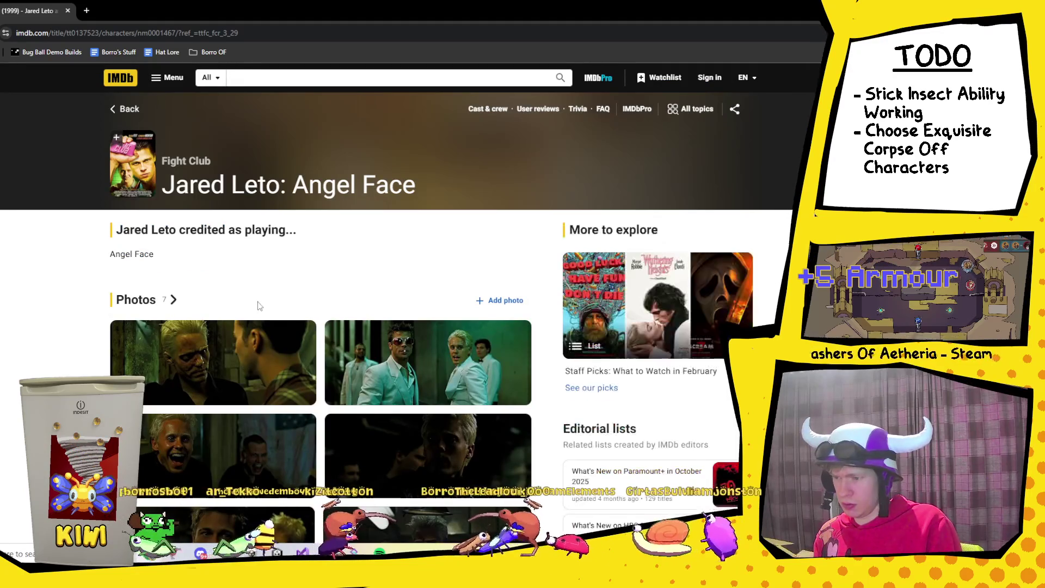
Step: Browse the Angel Face page's photos and quotes, then return to the Unity editor
scroll(260, 305, "down", 1)
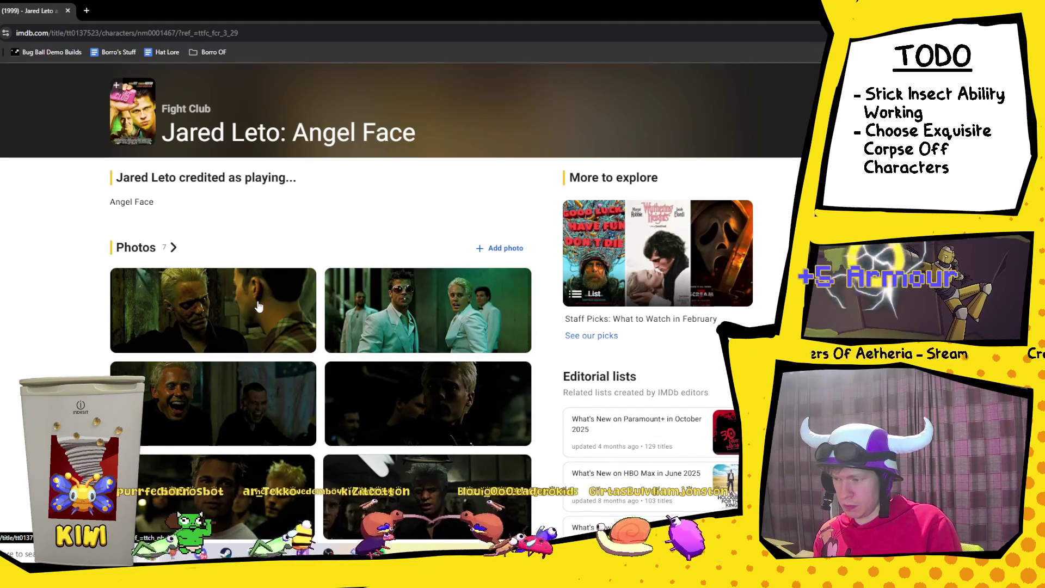
scroll(260, 306, "down", 1)
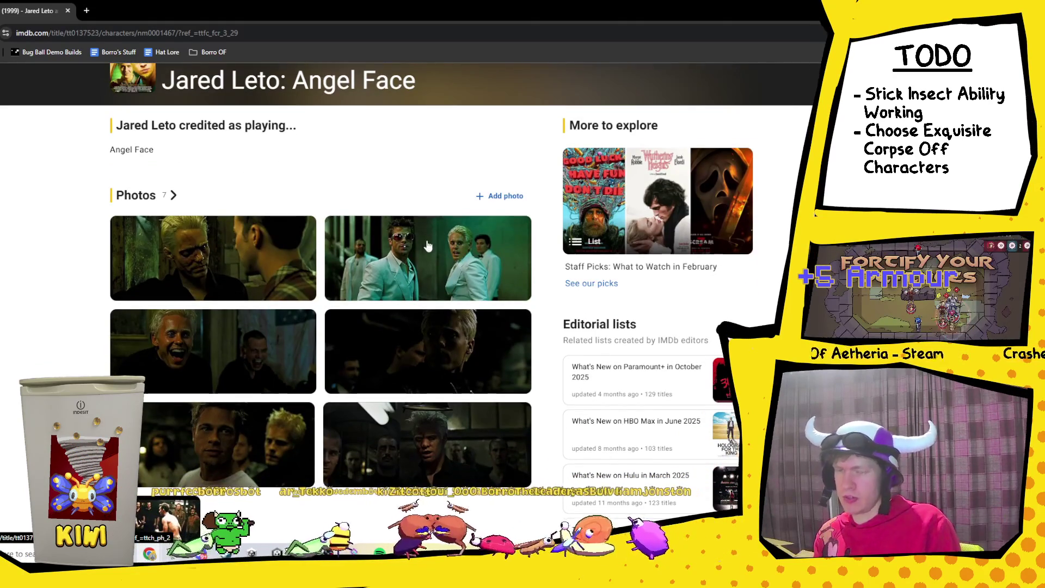
scroll(430, 246, "down", 3)
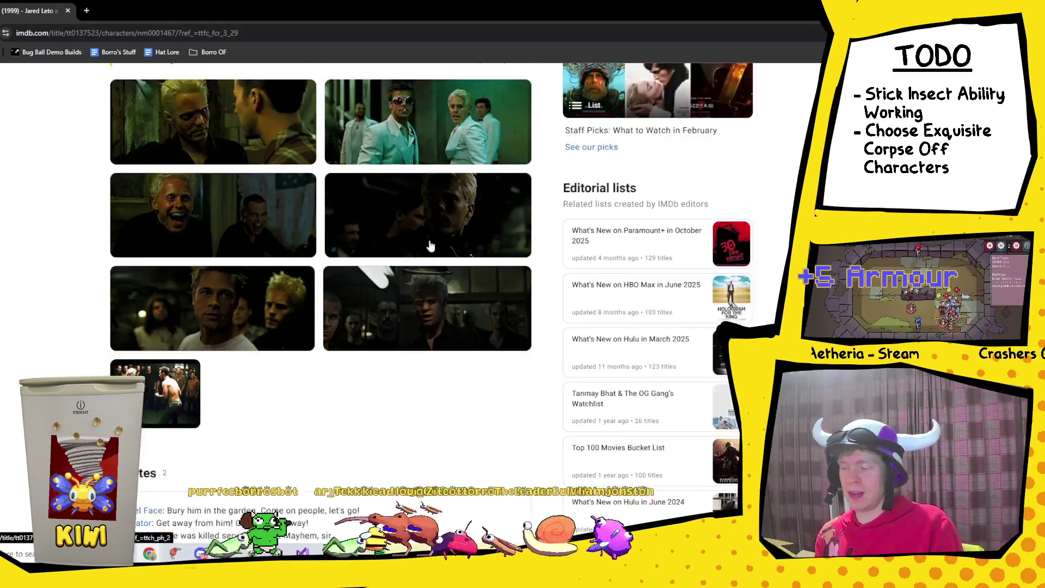
scroll(346, 305, "up", 2)
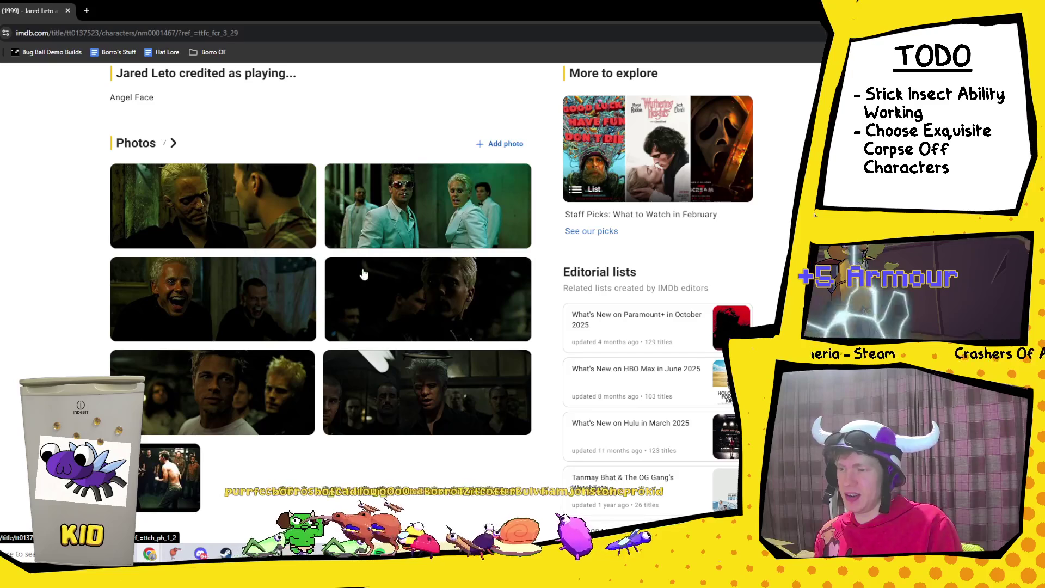
scroll(363, 272, "down", 2)
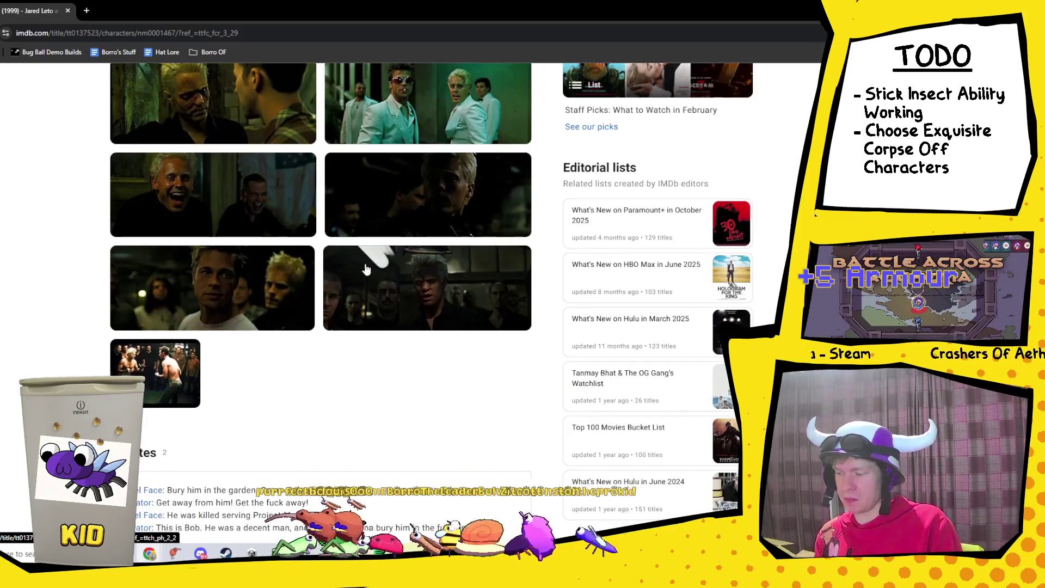
scroll(366, 268, "down", 5)
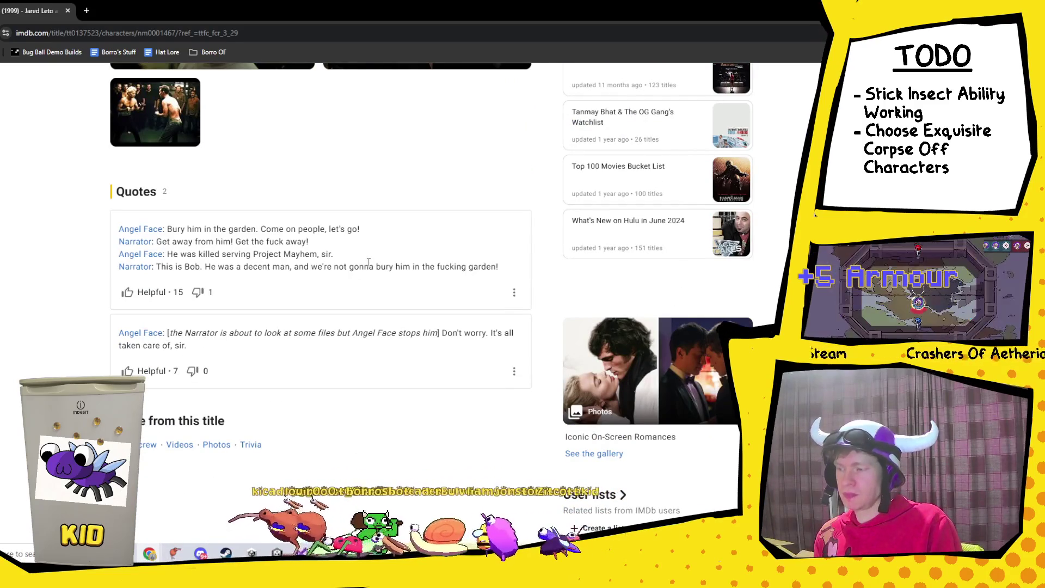
scroll(368, 262, "up", 1)
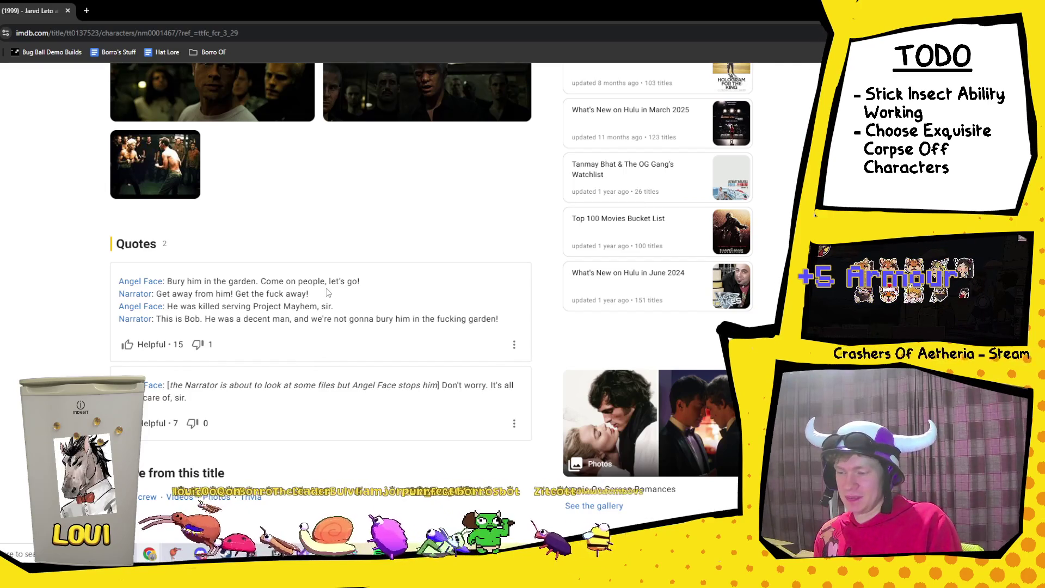
scroll(373, 279, "up", 8)
scroll(373, 278, "up", 1)
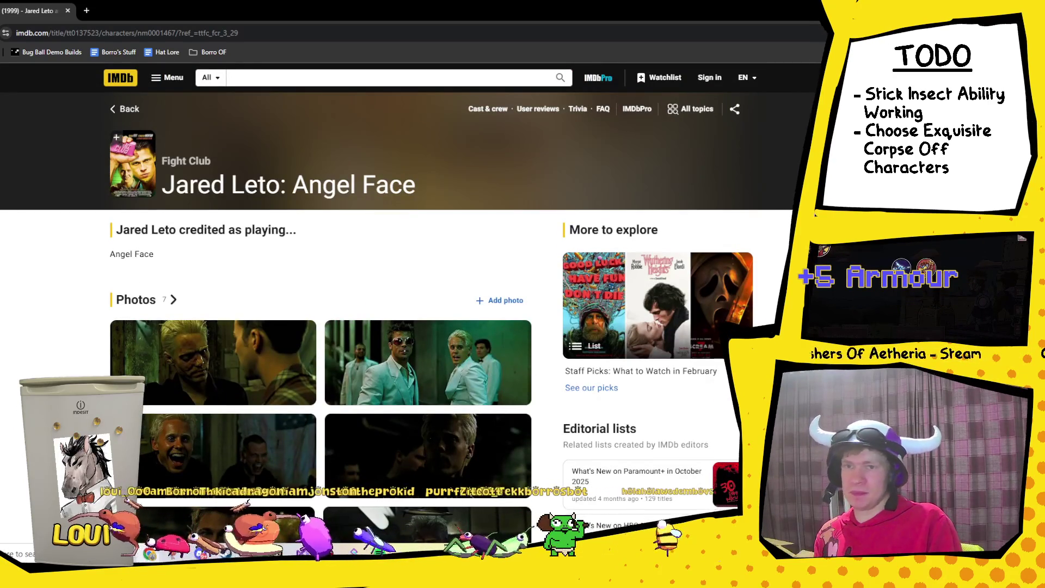
key("alt+Tab")
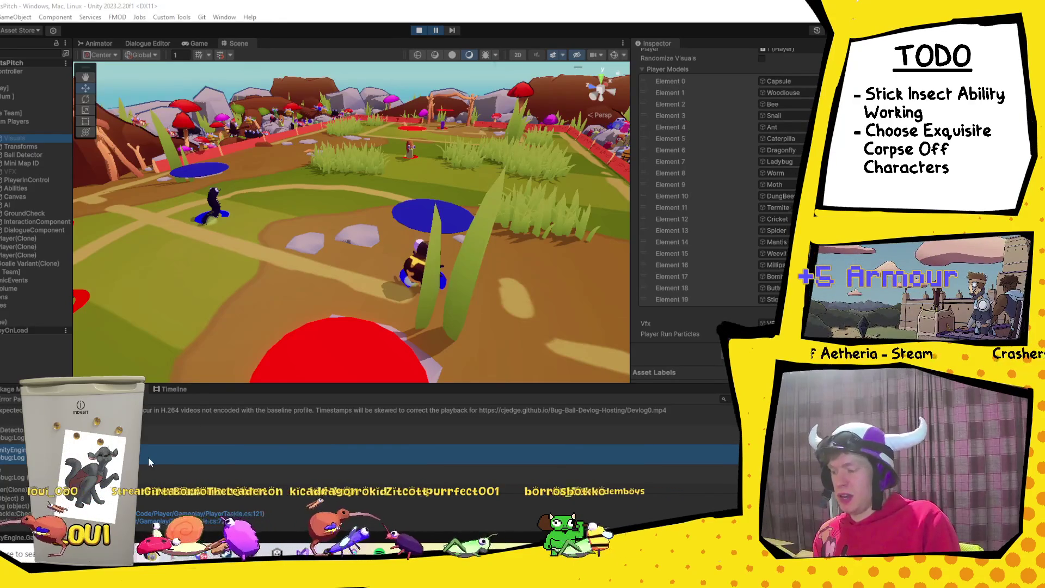
Step: Select player 1's Ball Detector and expand its Capsule Collider (trigger, radius 2, height 6.5)
left_click(16, 141)
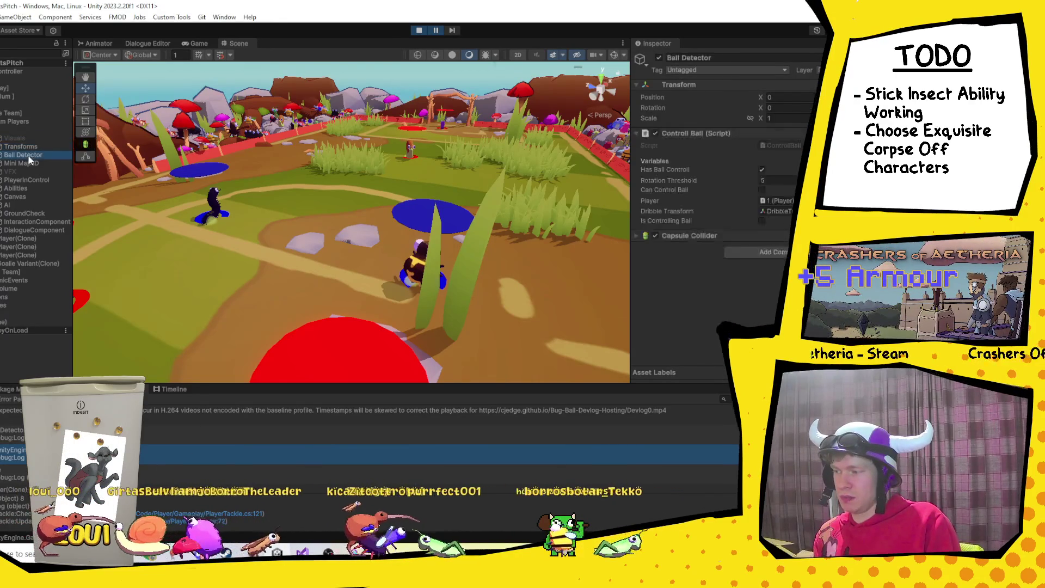
left_click(22, 155)
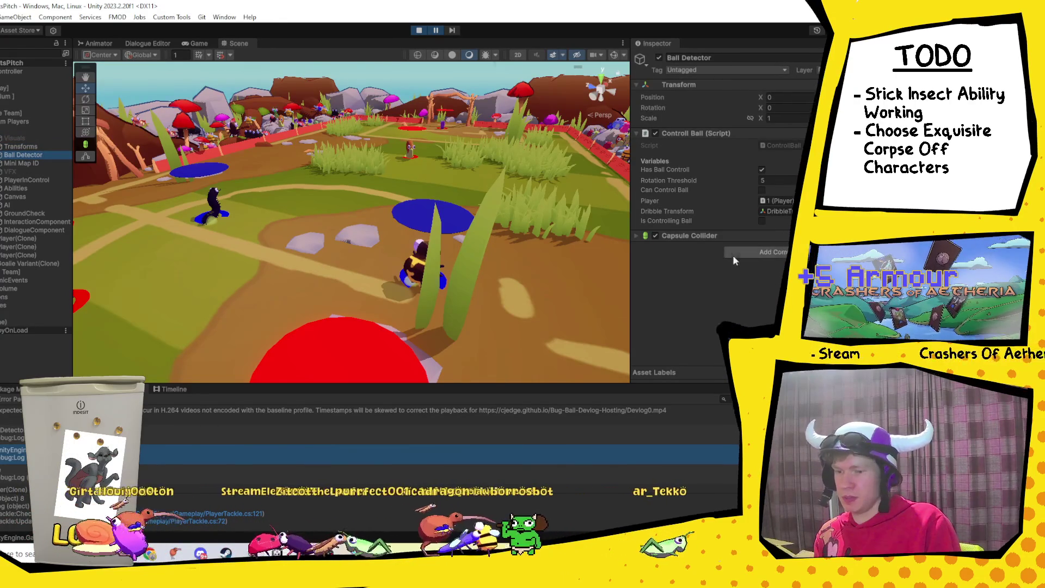
left_click(635, 235)
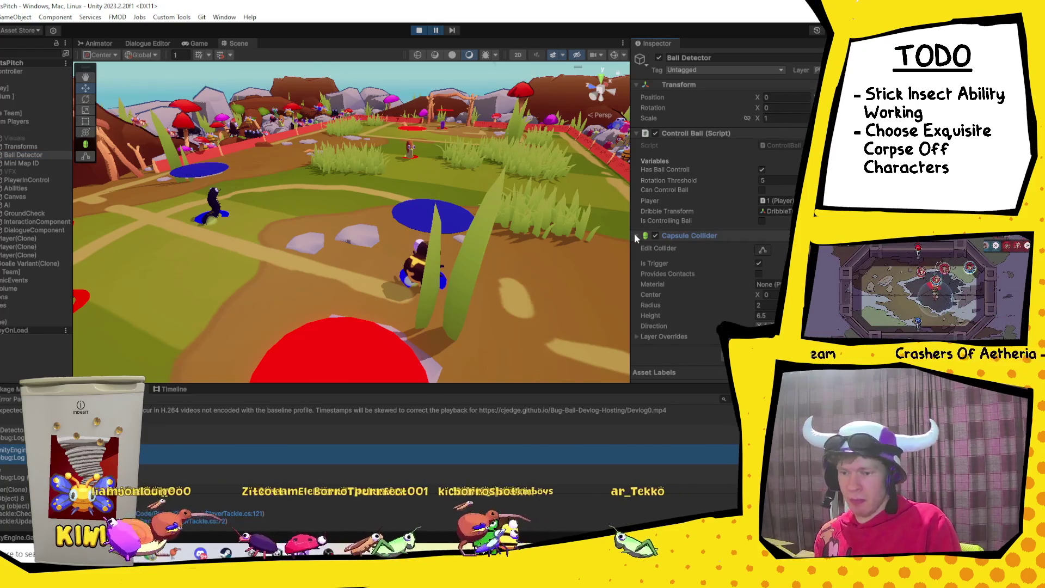